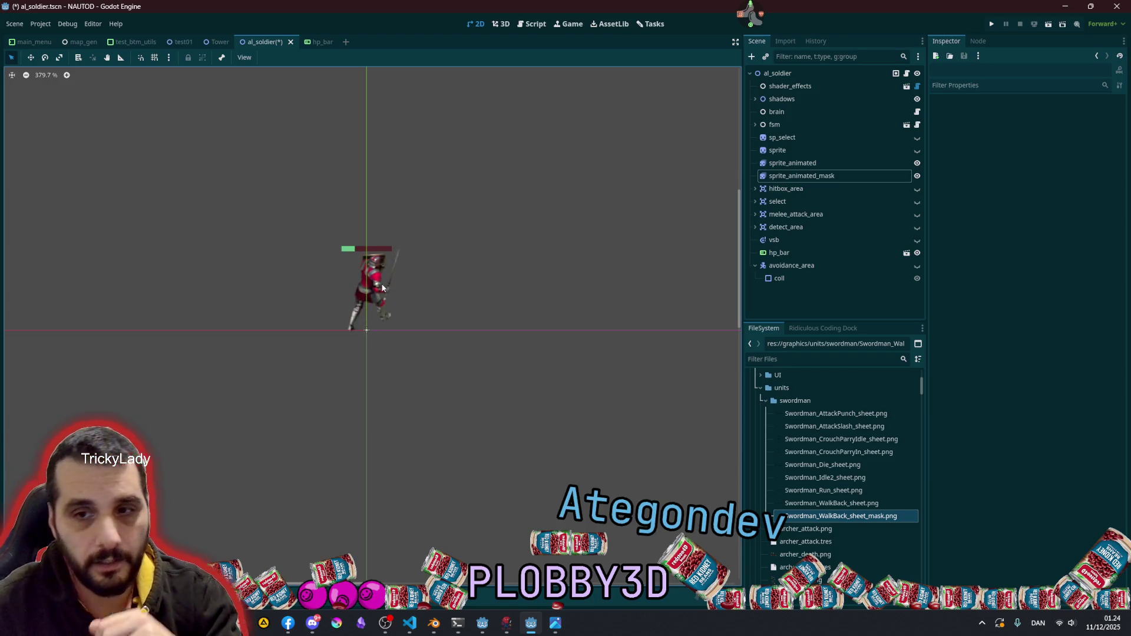
- Zoom the 2D viewport on the armoured soldier sprite from 379.7% to 1745%
{"action": "scroll", "coordinate": [380, 283], "scroll_direction": "up", "scroll_amount": 10}
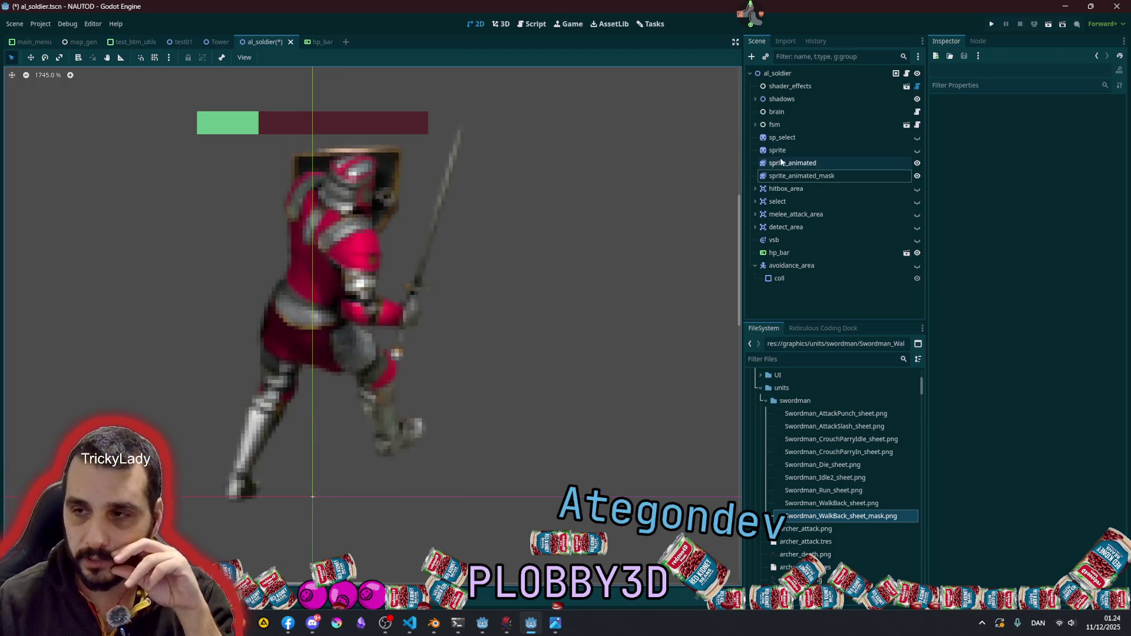
{"action": "left_click", "coordinate": [342, 272]}
{"action": "left_click_drag", "start_coordinate": [252, 384], "coordinate": [248, 167]}
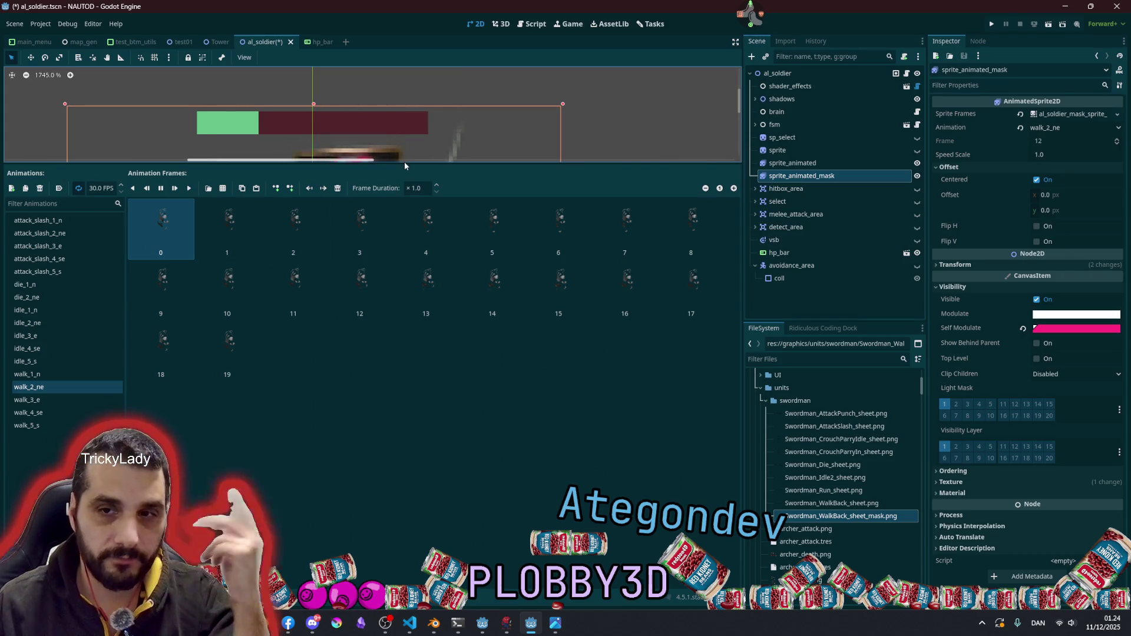
{"action": "left_click_drag", "start_coordinate": [404, 165], "coordinate": [407, 402]}
{"action": "double_click", "coordinate": [859, 175]}
{"action": "type", "text": "_r"}
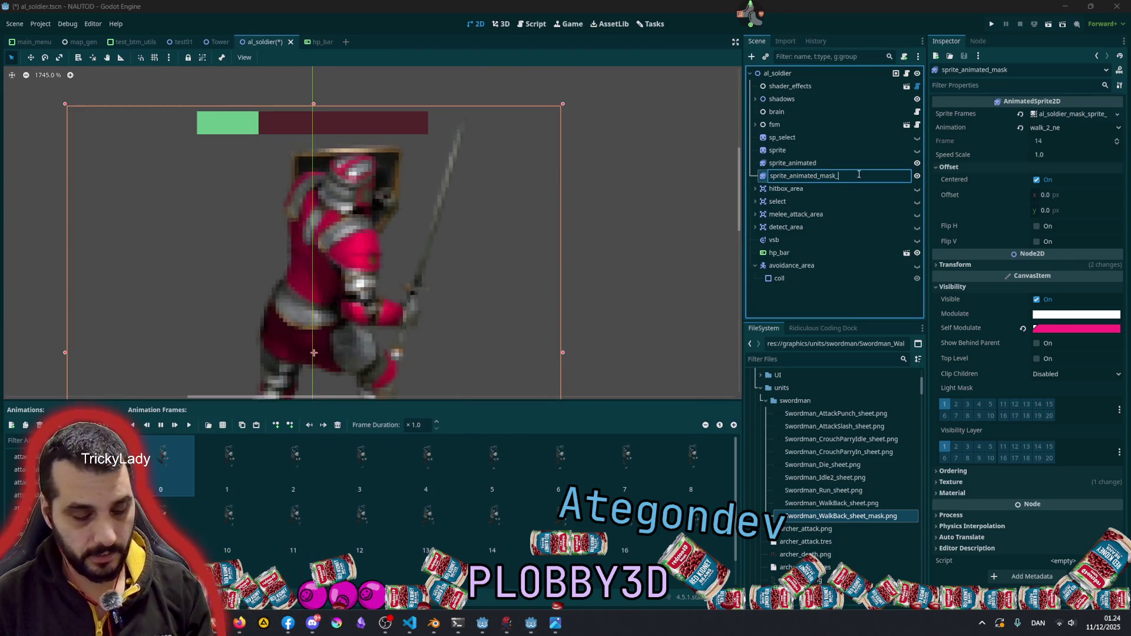
{"action": "key", "text": "Return"}
{"action": "key", "text": "ctrl+d"}
{"action": "double_click", "coordinate": [840, 189]}
{"action": "key", "text": "BackSpace"}
{"action": "key", "text": "BackSpace"}
{"action": "type", "text": "g"}
{"action": "key", "text": "Return"}
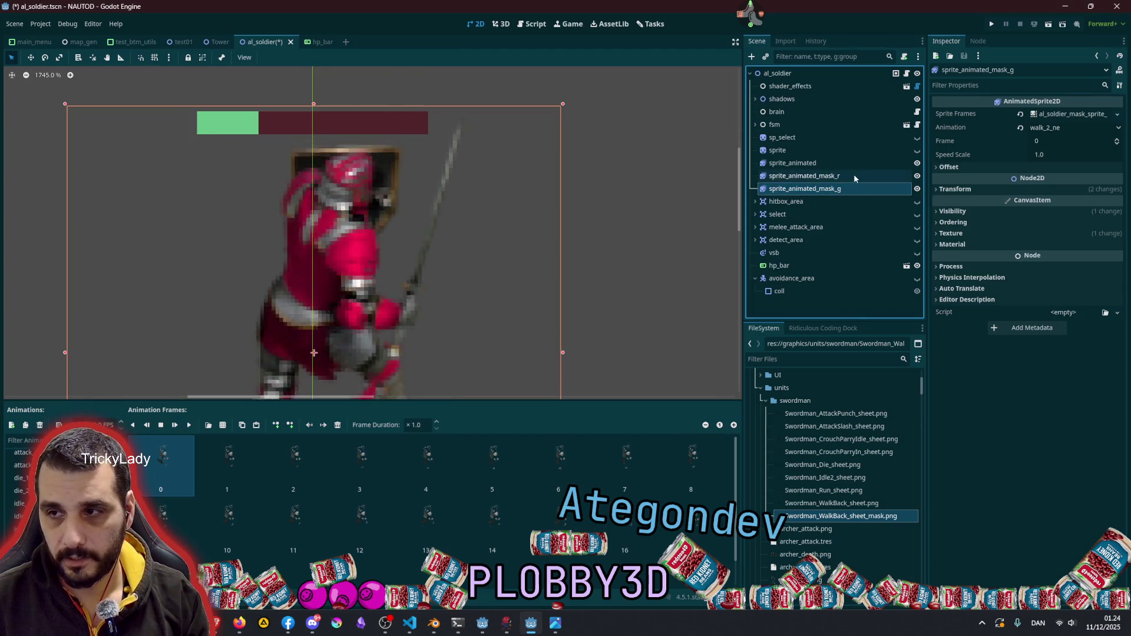
{"action": "key", "text": "ctrl+d"}
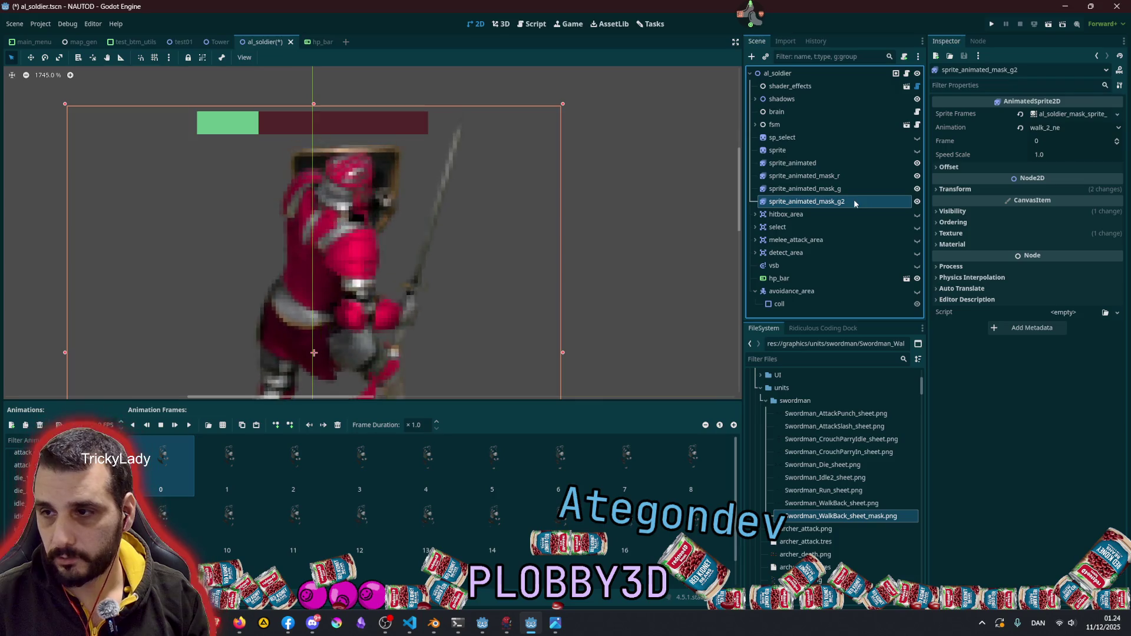
{"action": "double_click", "coordinate": [853, 201]}
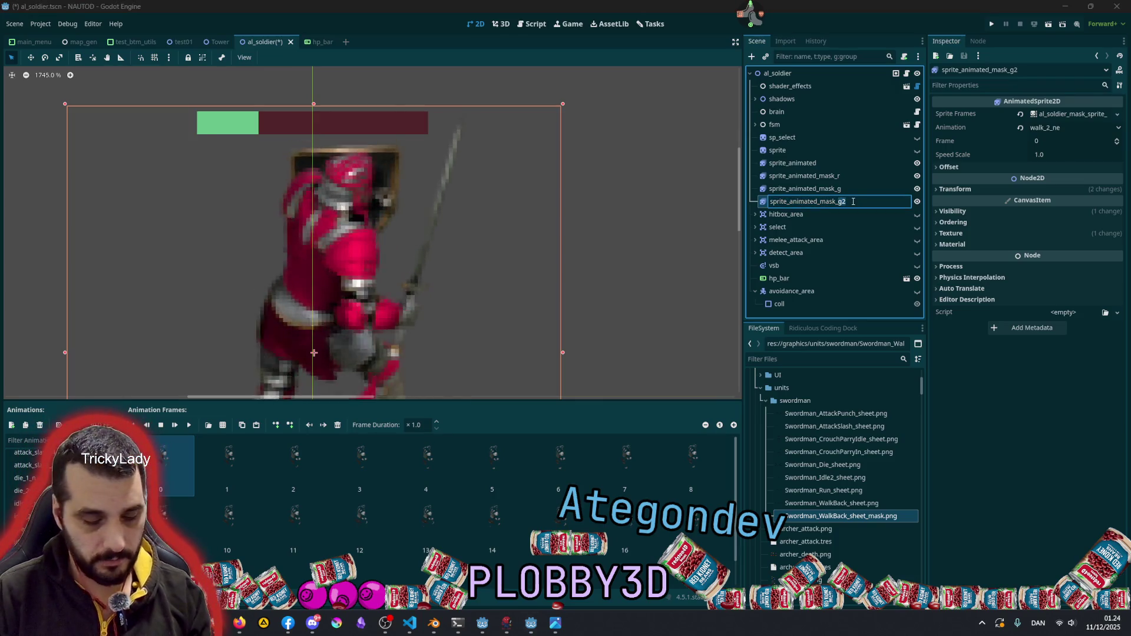
{"action": "type", "text": "b"}
{"action": "key", "text": "Return"}
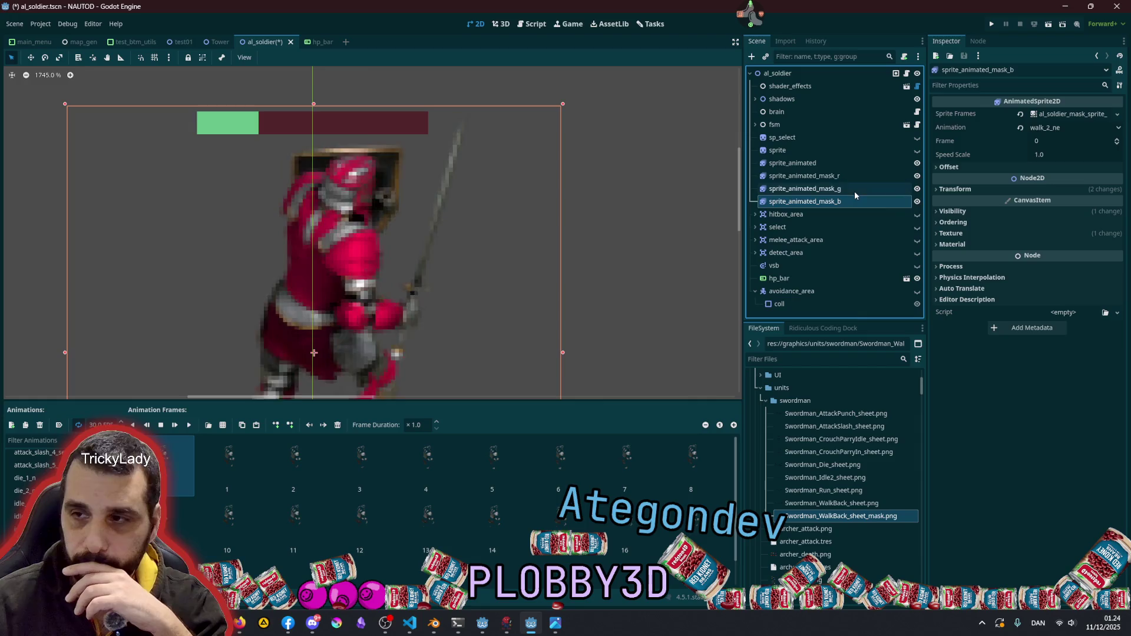
{"action": "left_click", "coordinate": [835, 188]}
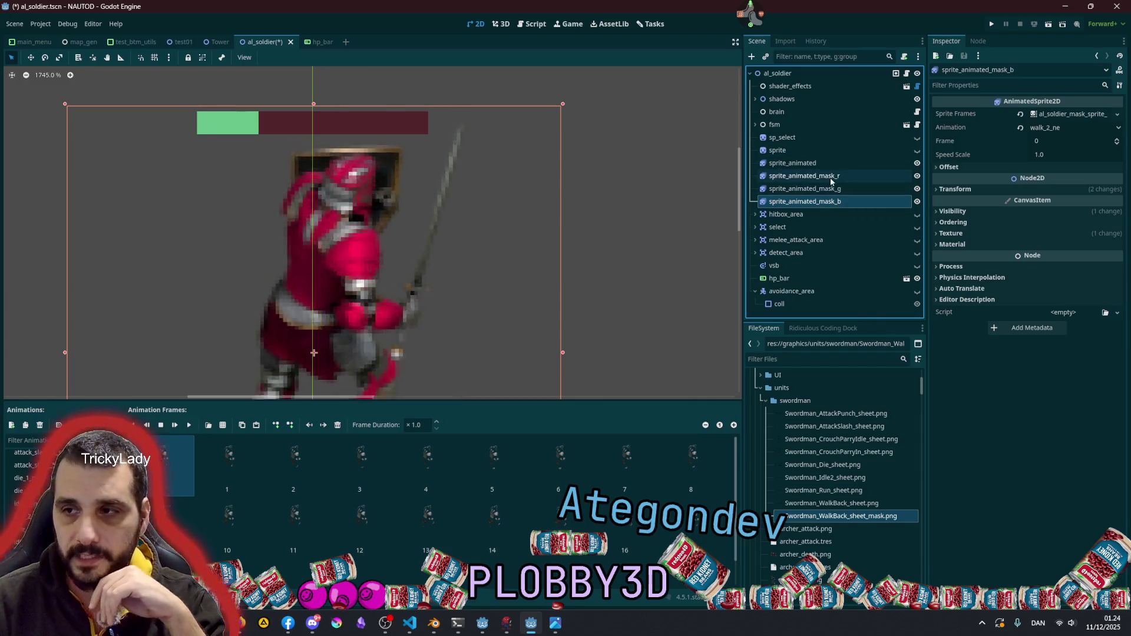
{"action": "left_click", "coordinate": [830, 180]}
{"action": "left_click", "coordinate": [832, 187]}
{"action": "left_click", "coordinate": [829, 179]}
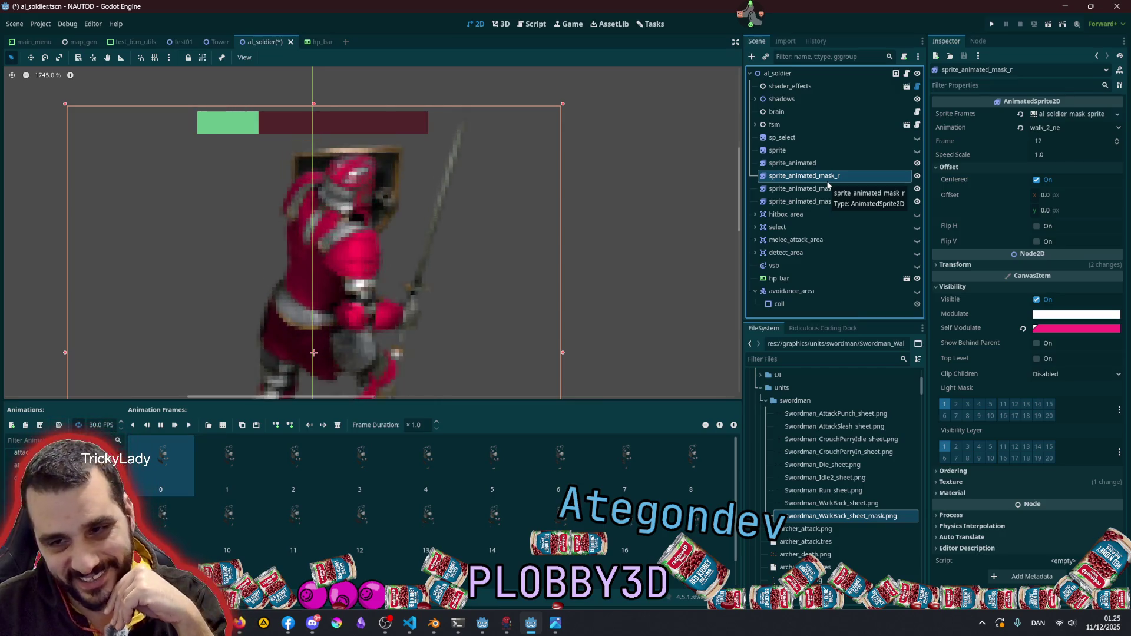
{"action": "double_click", "coordinate": [870, 174]}
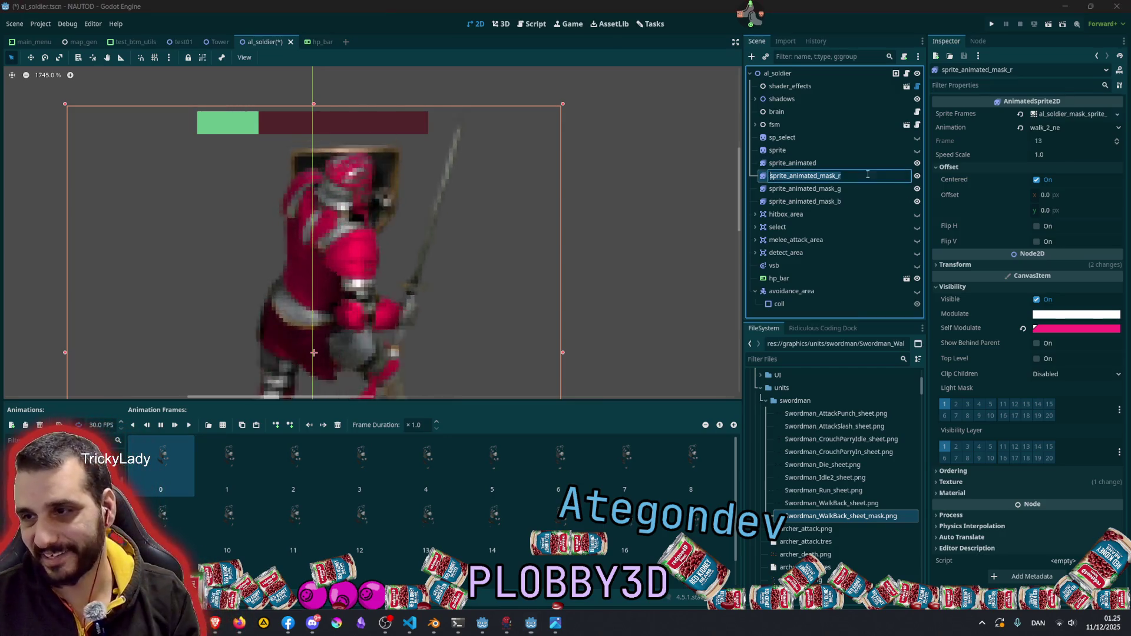
{"action": "key", "text": "End"}
{"action": "key", "text": "BackSpace"}
{"action": "key", "text": "BackSpace"}
{"action": "key", "text": "Return"}
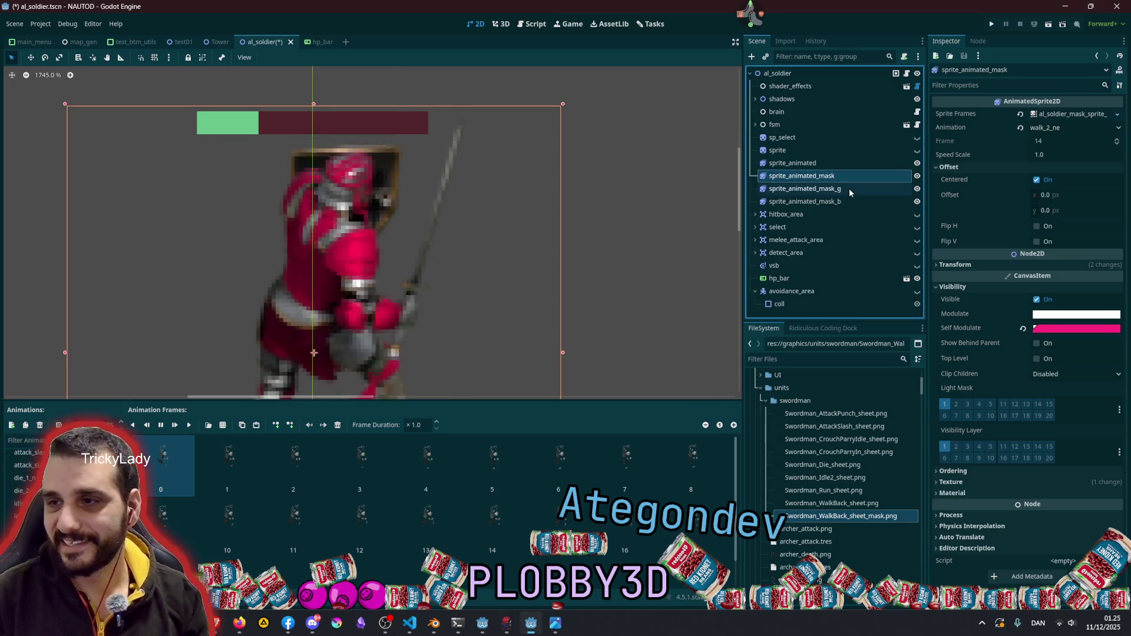
{"action": "left_click", "coordinate": [849, 188]}
{"action": "left_click", "coordinate": [846, 200], "text": "shift"}
{"action": "key", "text": "Delete"}
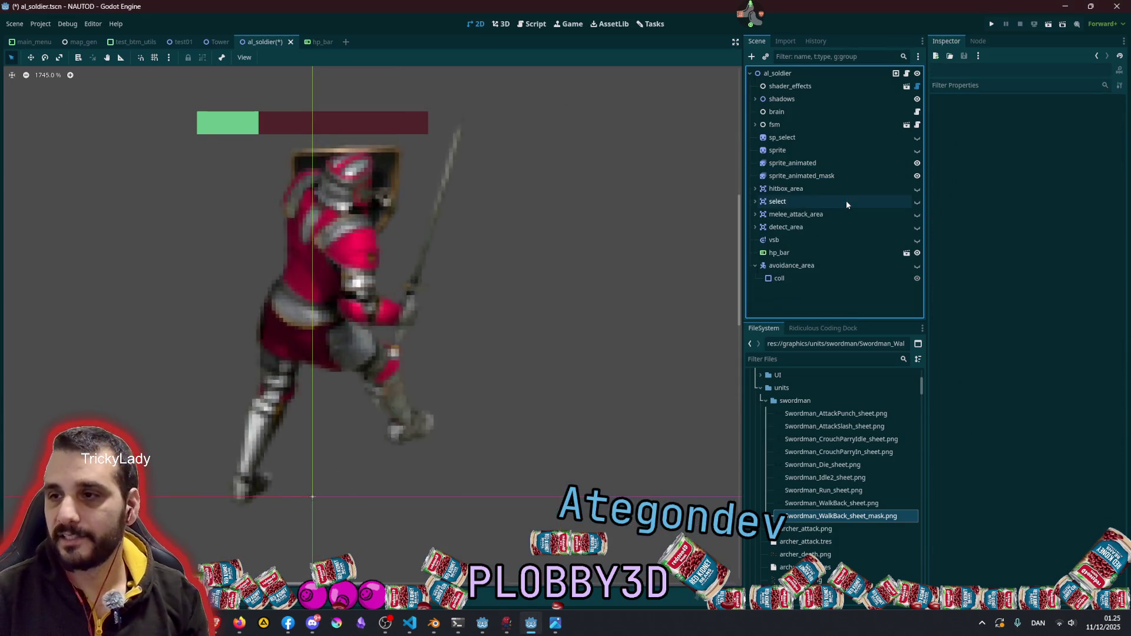
- Open the soldier's attached script and jump to Unit.gd at its extends Entity line
{"action": "left_click", "coordinate": [817, 164]}
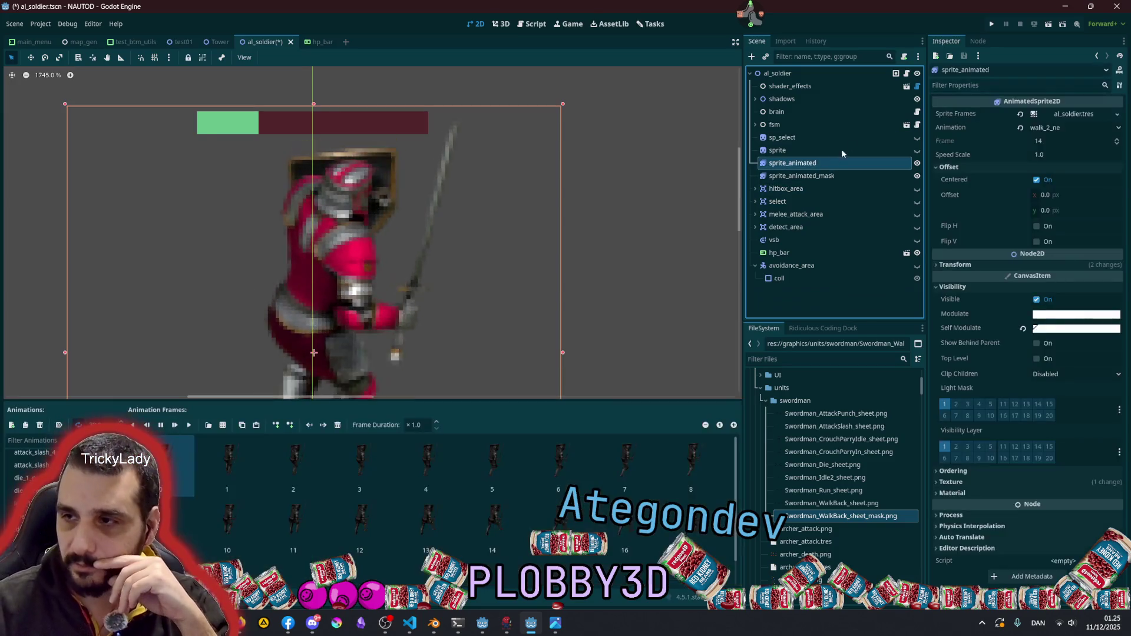
{"action": "left_click", "coordinate": [907, 74]}
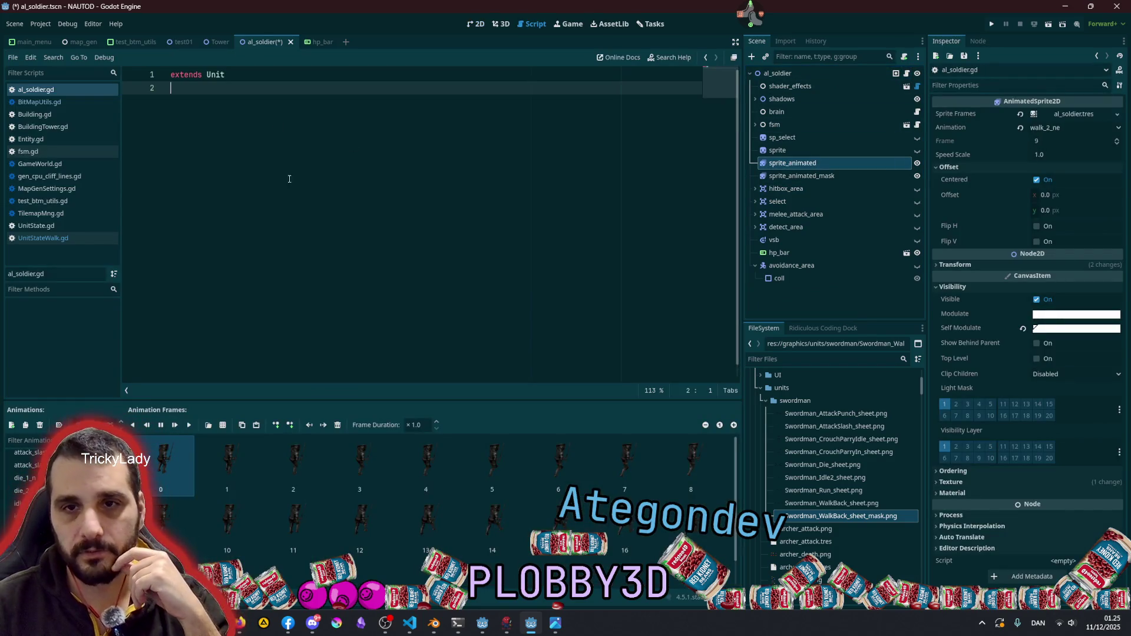
{"action": "left_click", "coordinate": [217, 75], "text": "ctrl"}
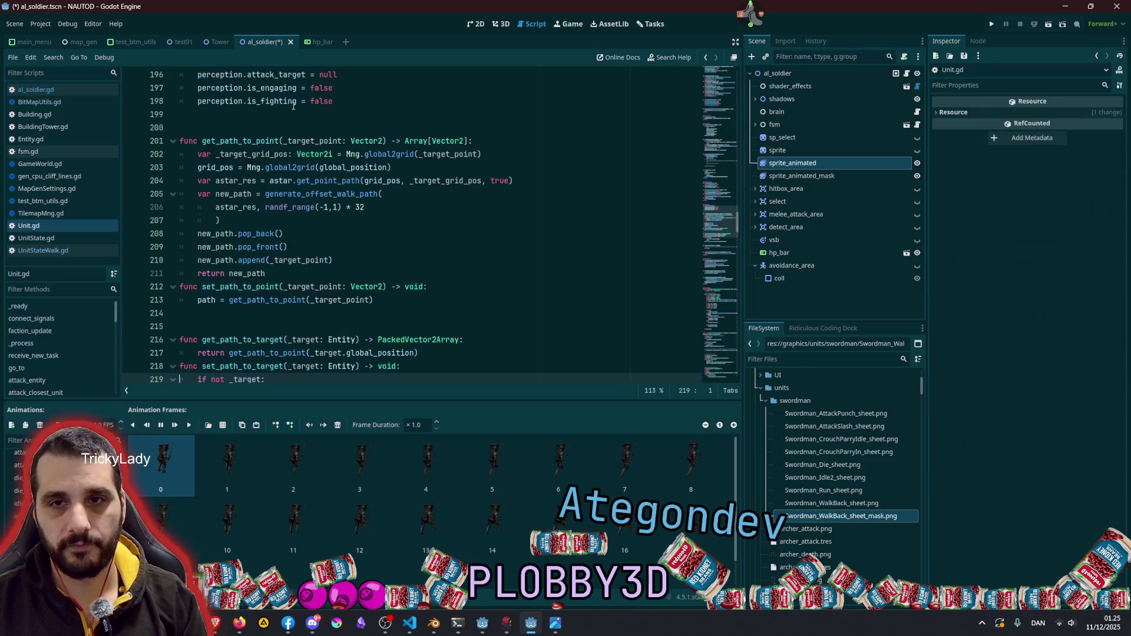
{"action": "scroll", "coordinate": [266, 81], "scroll_direction": "up", "scroll_amount": 20}
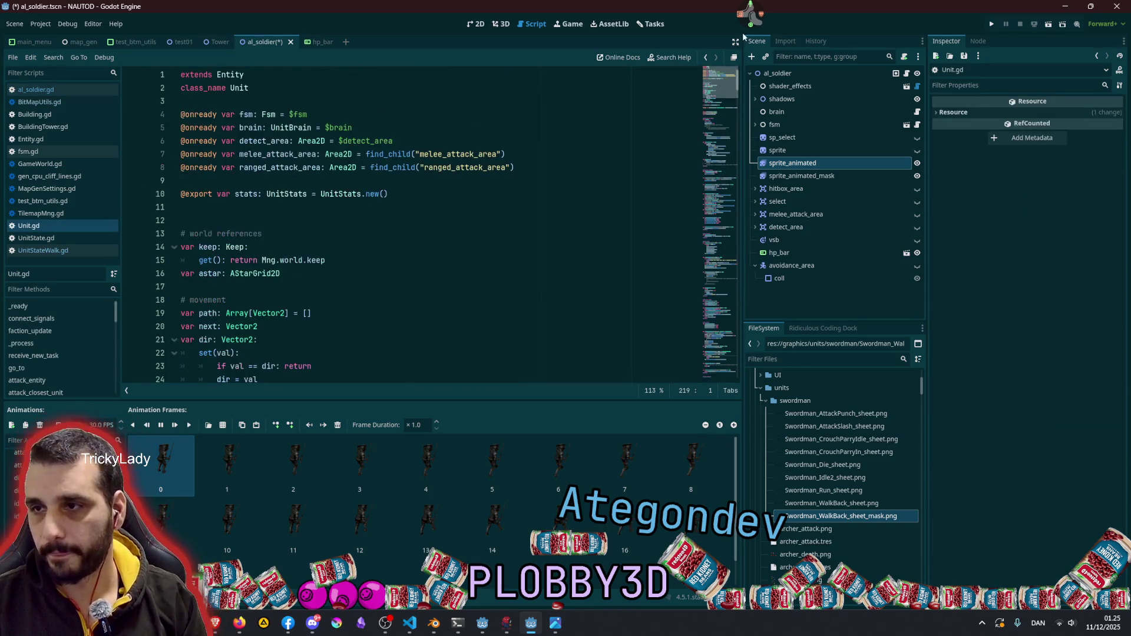
{"action": "left_click", "coordinate": [266, 81]}
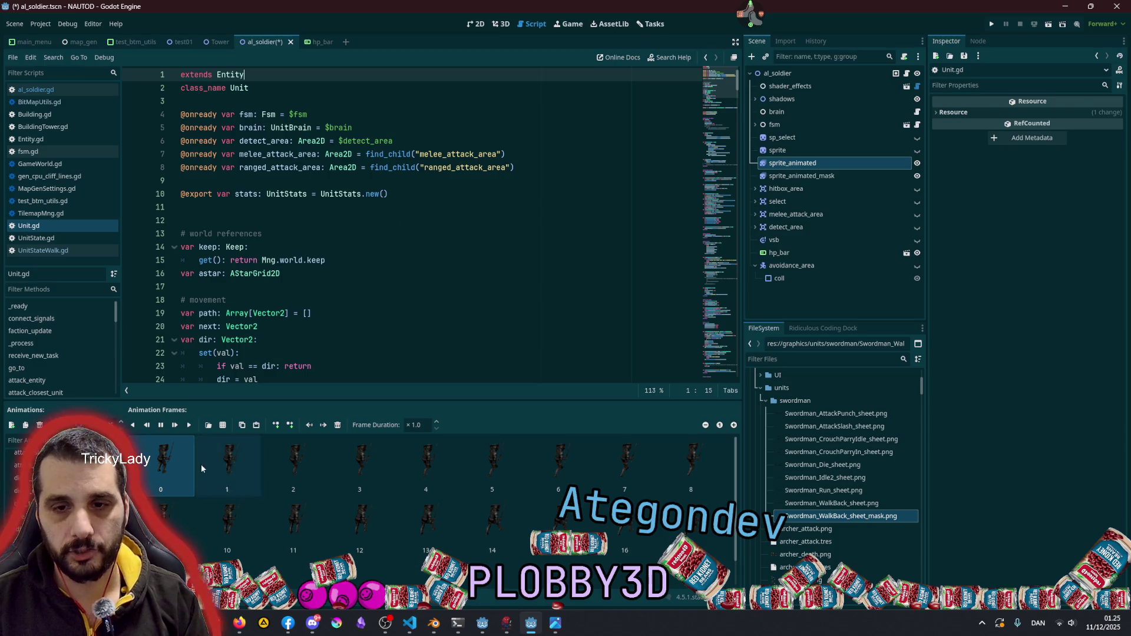
- Collapse the bottom SpriteFrames panel and launch the Twitch user manager tool
{"action": "left_click", "coordinate": [749, 14]}
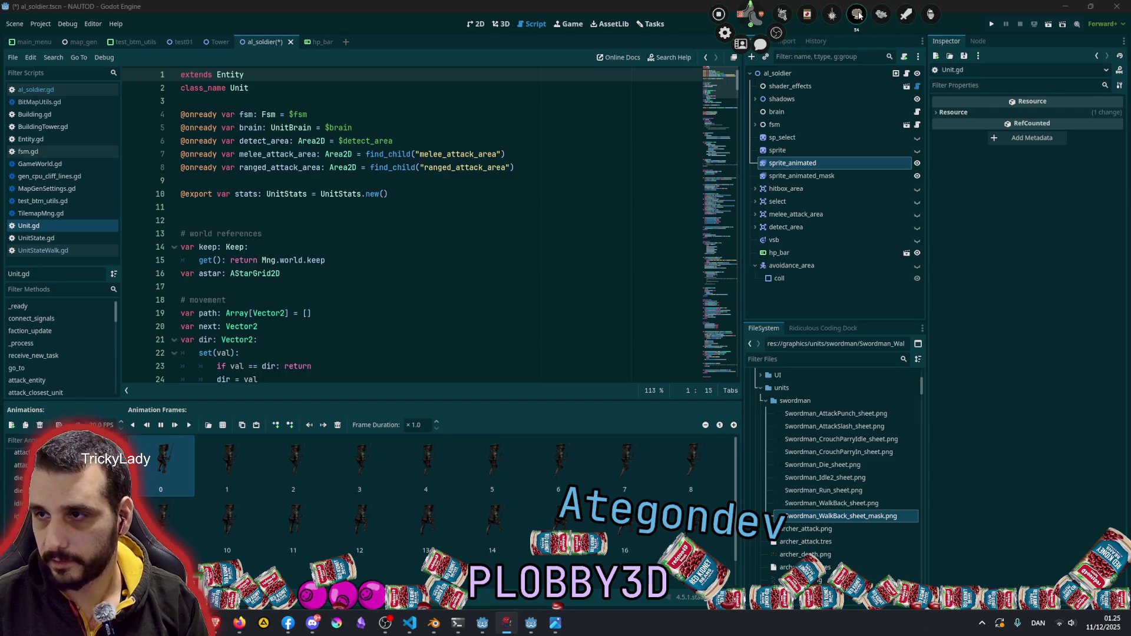
{"action": "left_click", "coordinate": [781, 14]}
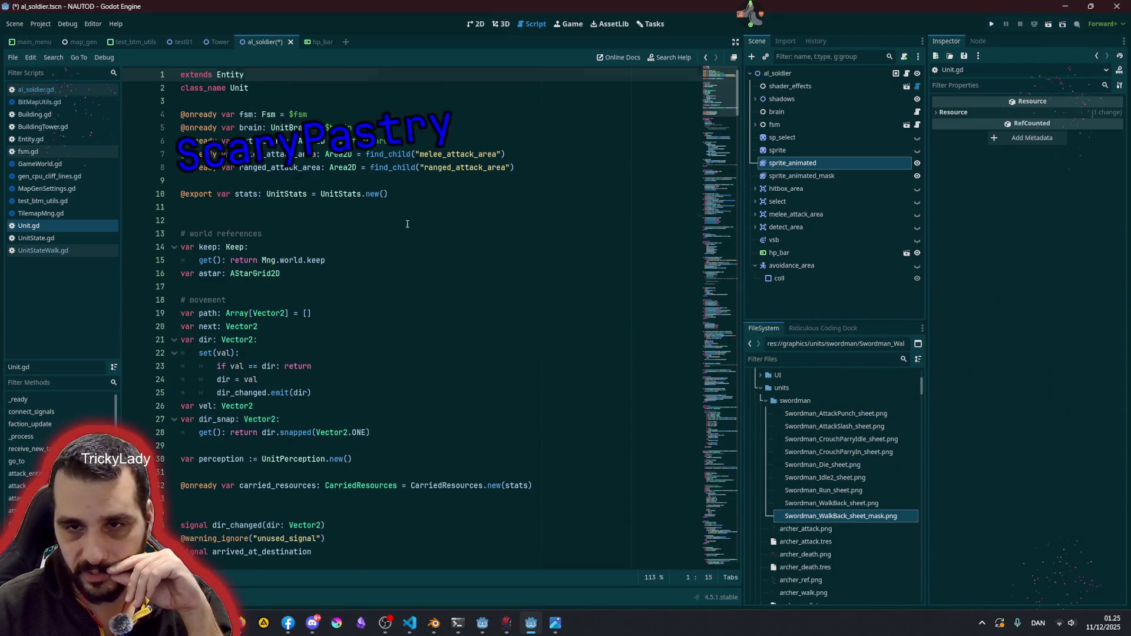
{"action": "left_click", "coordinate": [407, 221]}
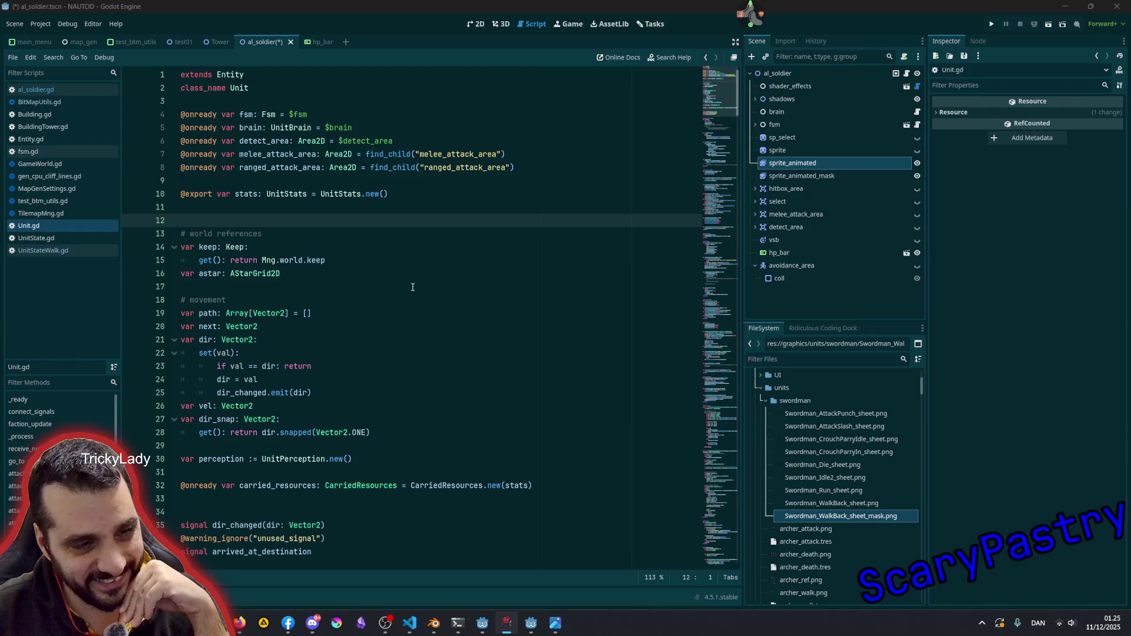
{"action": "left_click", "coordinate": [743, 24]}
{"action": "left_click", "coordinate": [741, 47]}
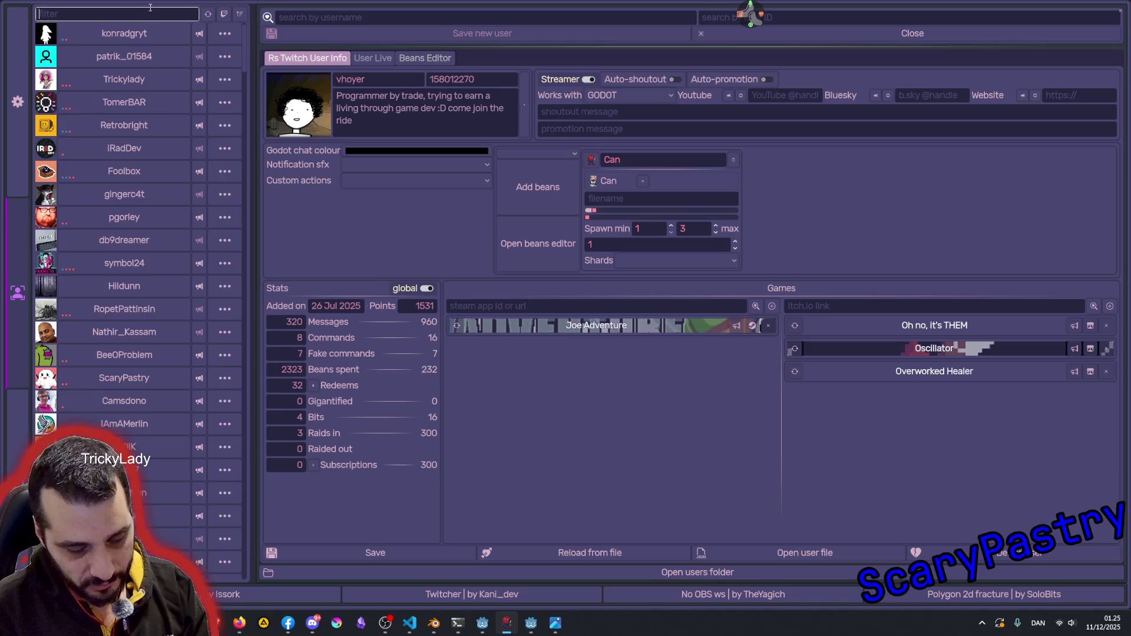
- Search users by the streamer's handle and view the matching streamer's profile and bio
{"action": "type", "text": "plobb"}
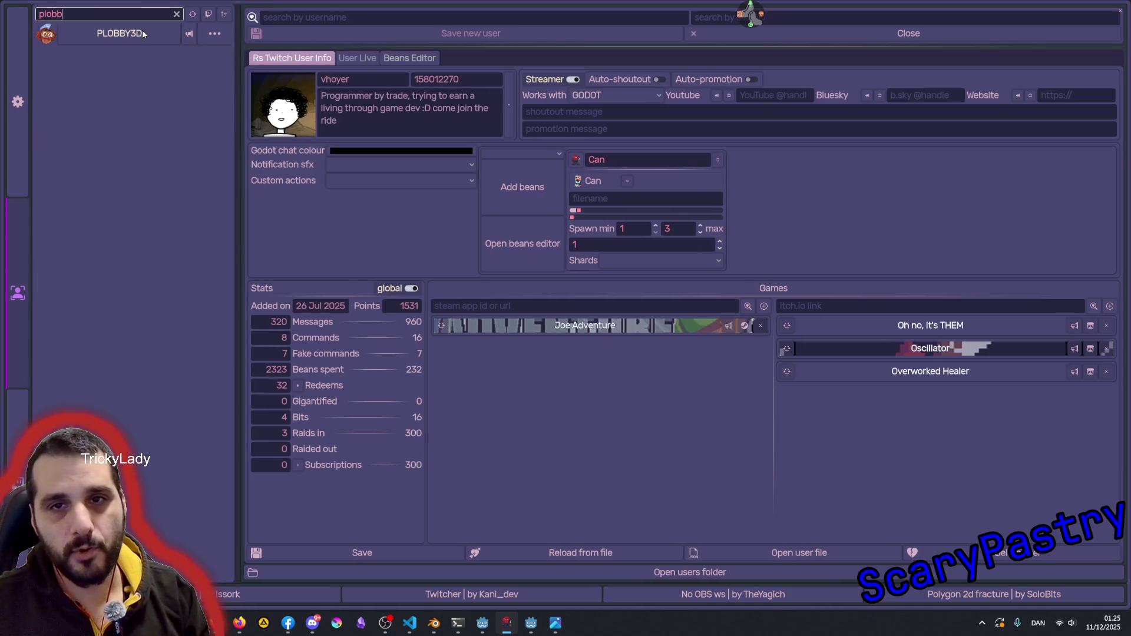
{"action": "left_click", "coordinate": [143, 33]}
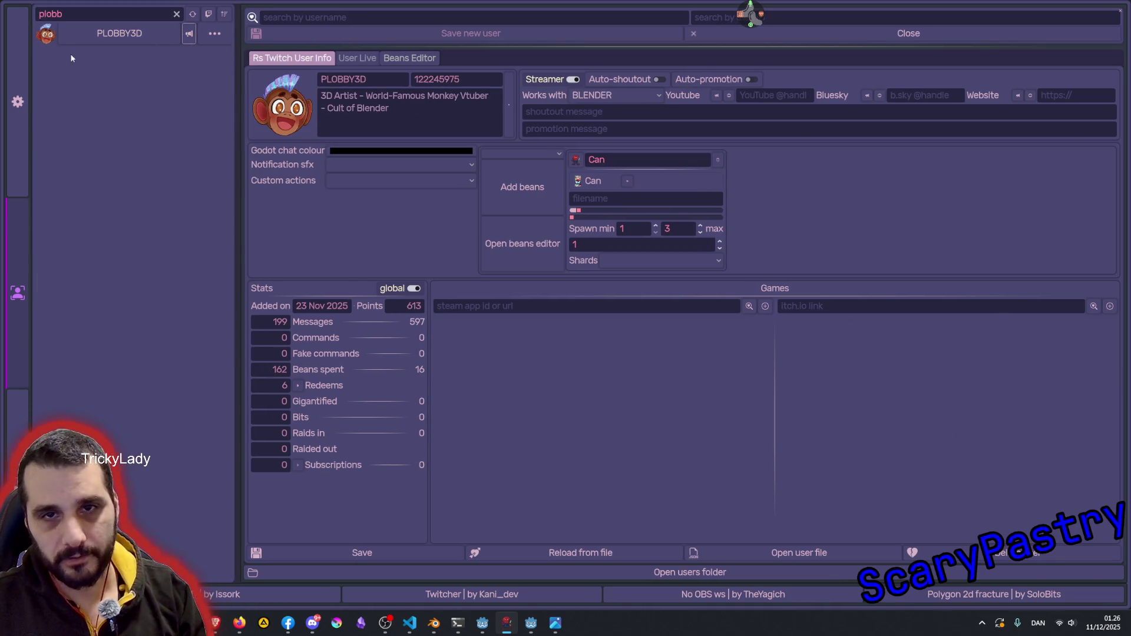
{"action": "left_click", "coordinate": [284, 129]}
{"action": "left_click_drag", "start_coordinate": [365, 97], "coordinate": [462, 105]}
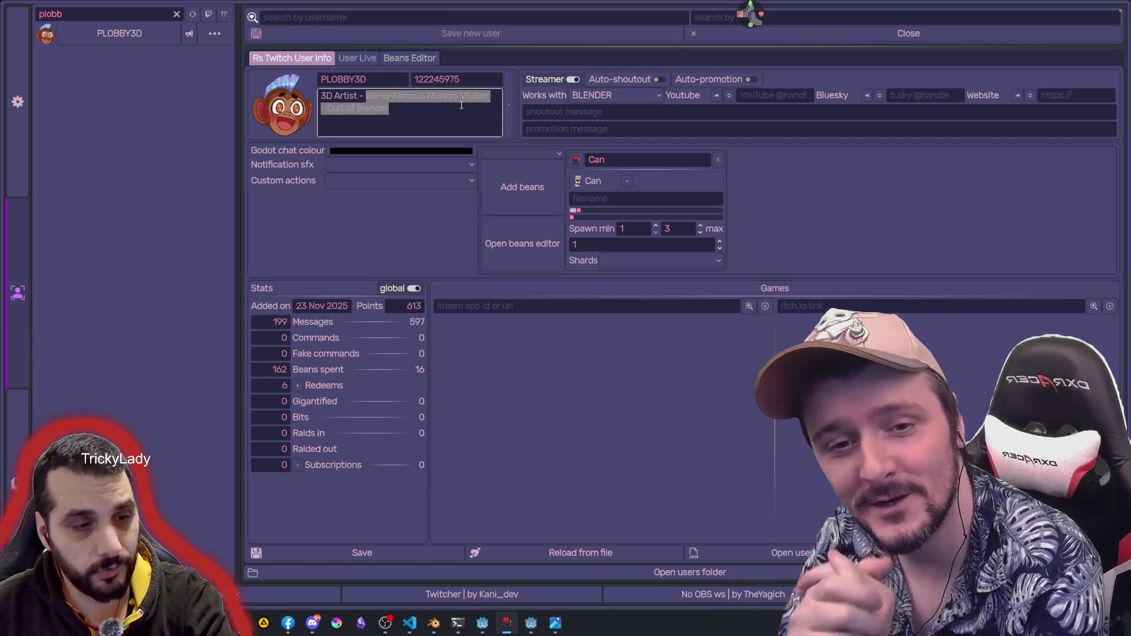
{"action": "left_click", "coordinate": [389, 102]}
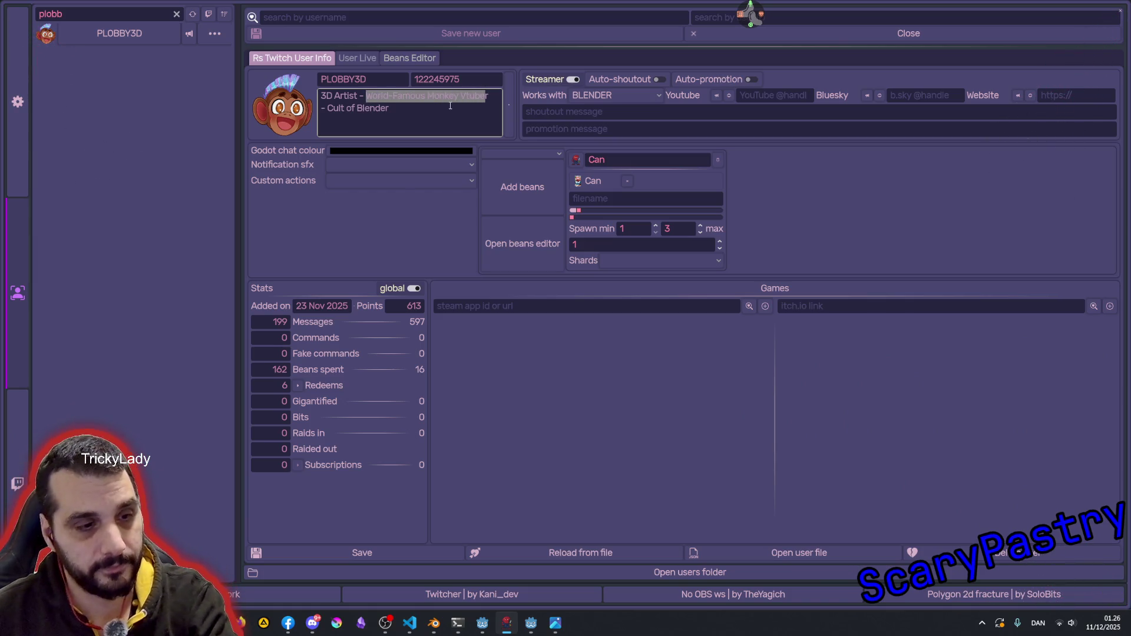
{"action": "left_click", "coordinate": [430, 116]}
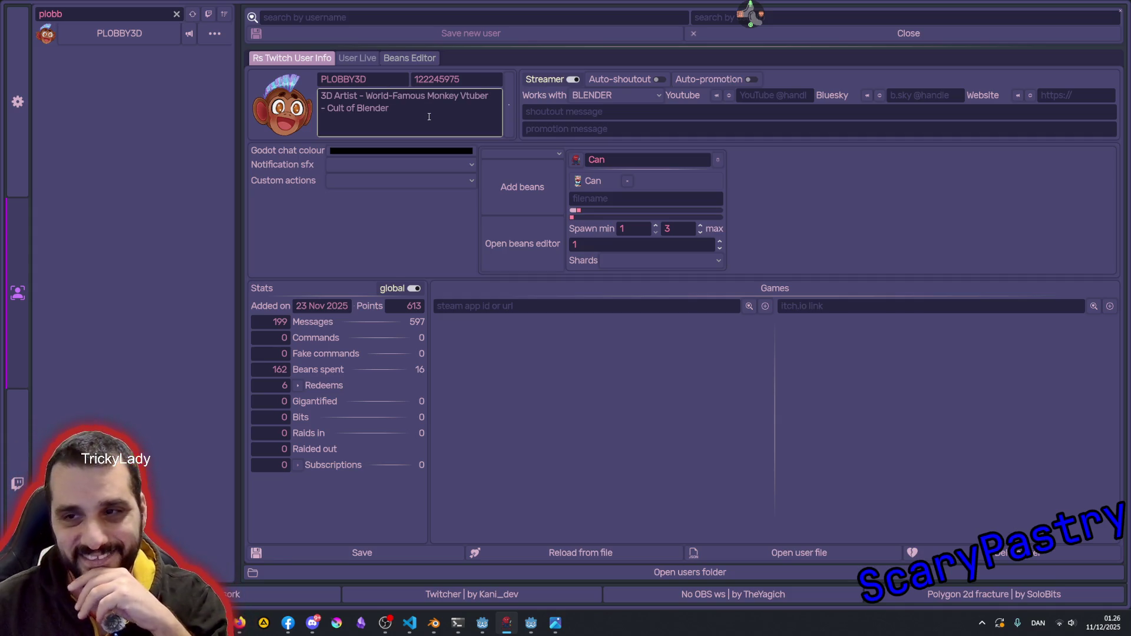
- Leave Works with set to BLENDER and close the user manager window
{"action": "left_click", "coordinate": [612, 95]}
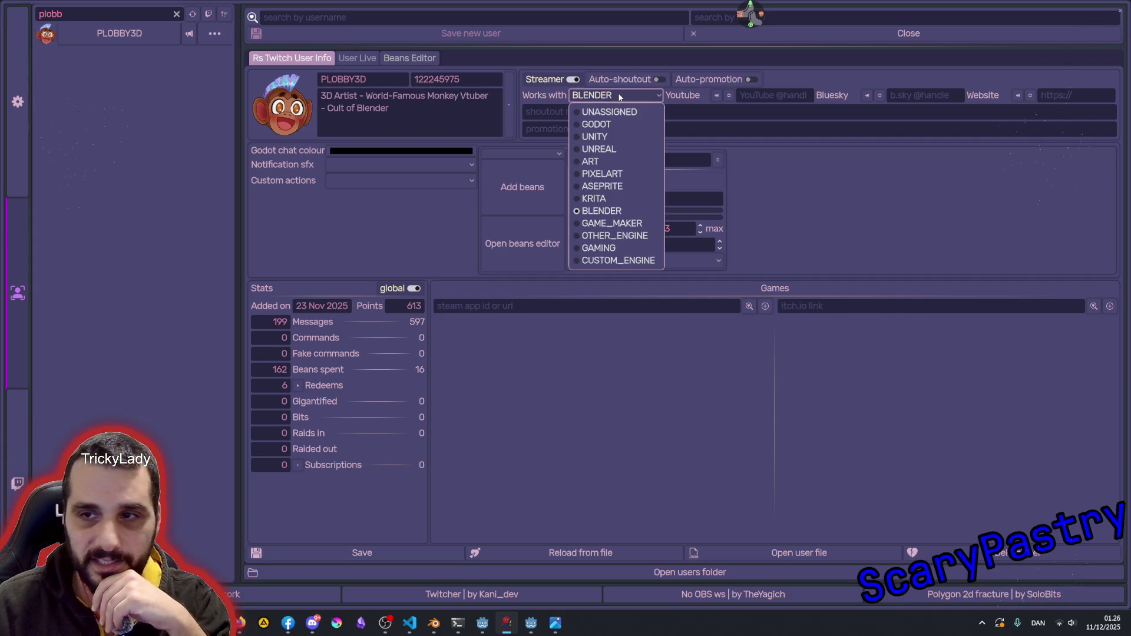
{"action": "left_click", "coordinate": [620, 97]}
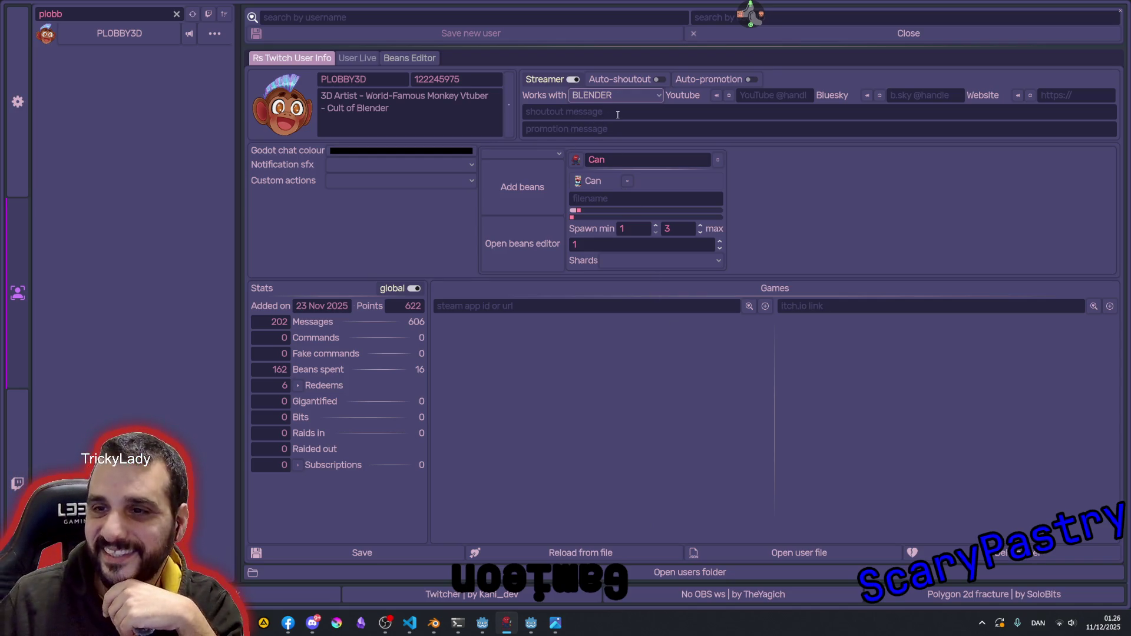
{"action": "left_click", "coordinate": [1122, 11]}
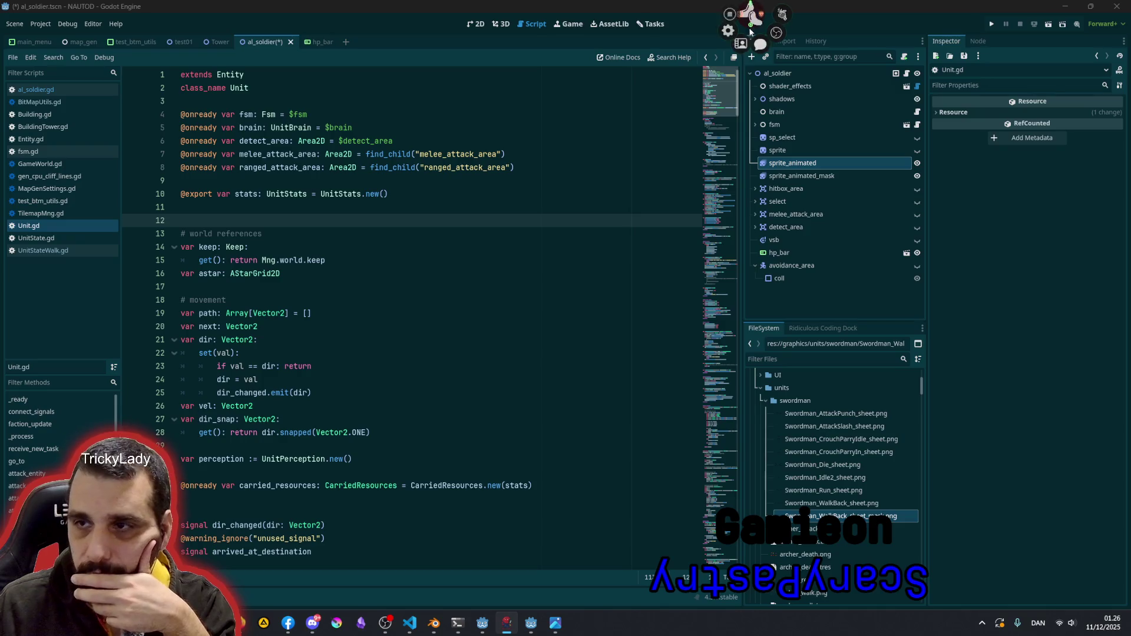
- Search the user manager for 'gami' and show the matching developer's profile
{"action": "key", "text": "alt+Tab"}
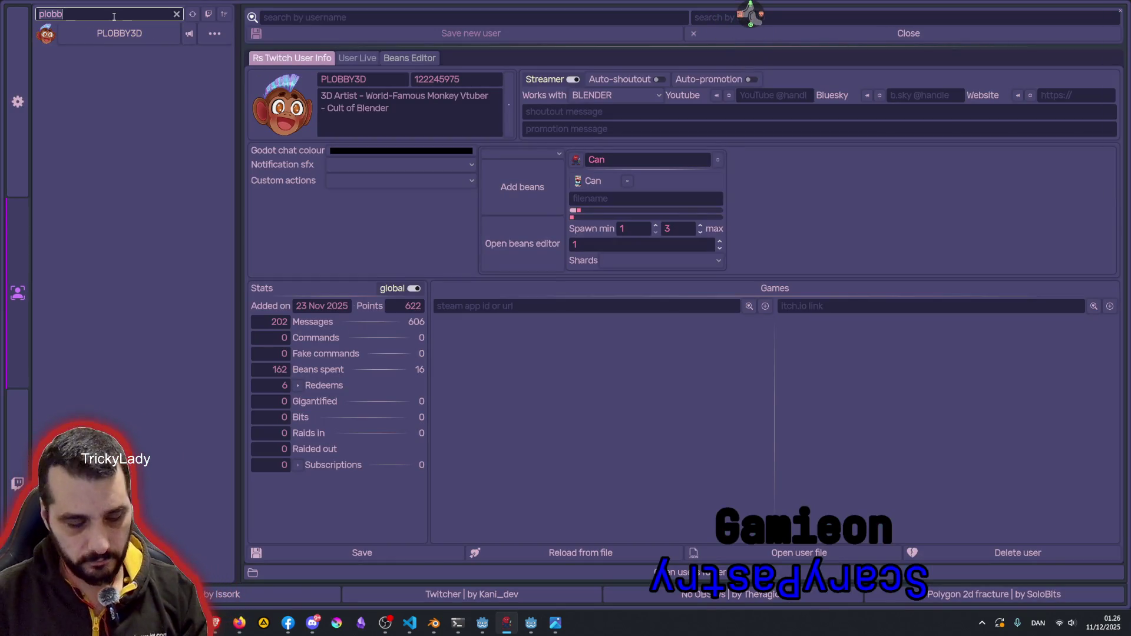
{"action": "key", "text": "BackSpace"}
{"action": "key", "text": "BackSpace"}
{"action": "key", "text": "BackSpace"}
{"action": "type", "text": "gami"}
{"action": "key", "text": "Return"}
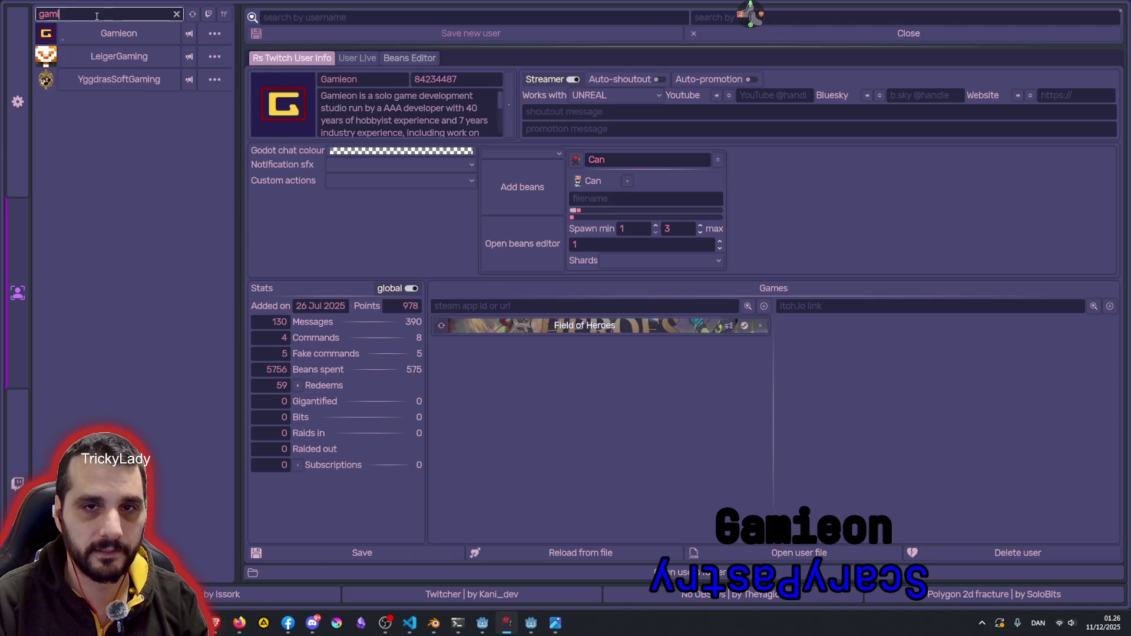
{"action": "type", "text": "o"}
{"action": "key", "text": "BackSpace"}
{"action": "type", "text": "e"}
{"action": "key", "text": "BackSpace"}
{"action": "key", "text": "BackSpace"}
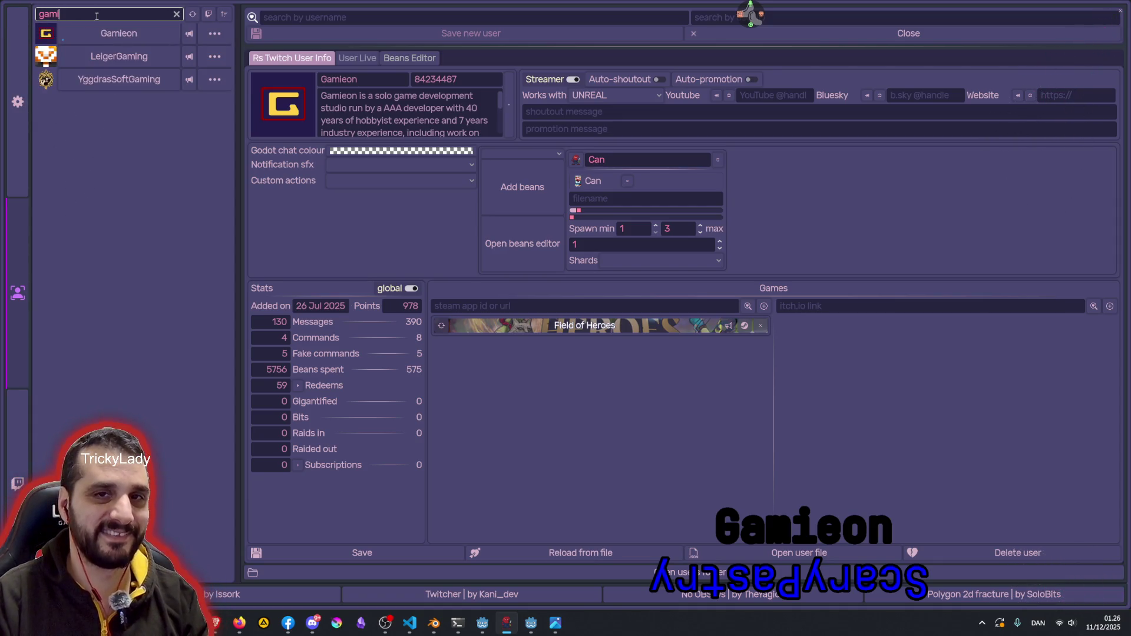
- Refresh Field of Heroes' Steam info, save the profile, and open its Steam store page
{"action": "left_click", "coordinate": [744, 325]}
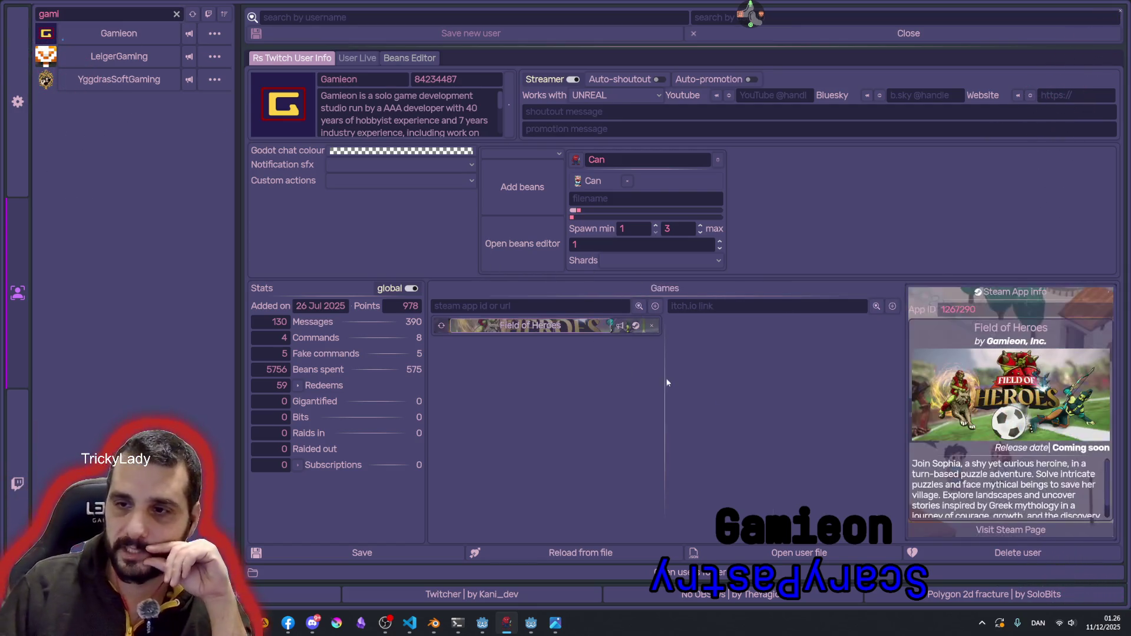
{"action": "left_click", "coordinate": [441, 326]}
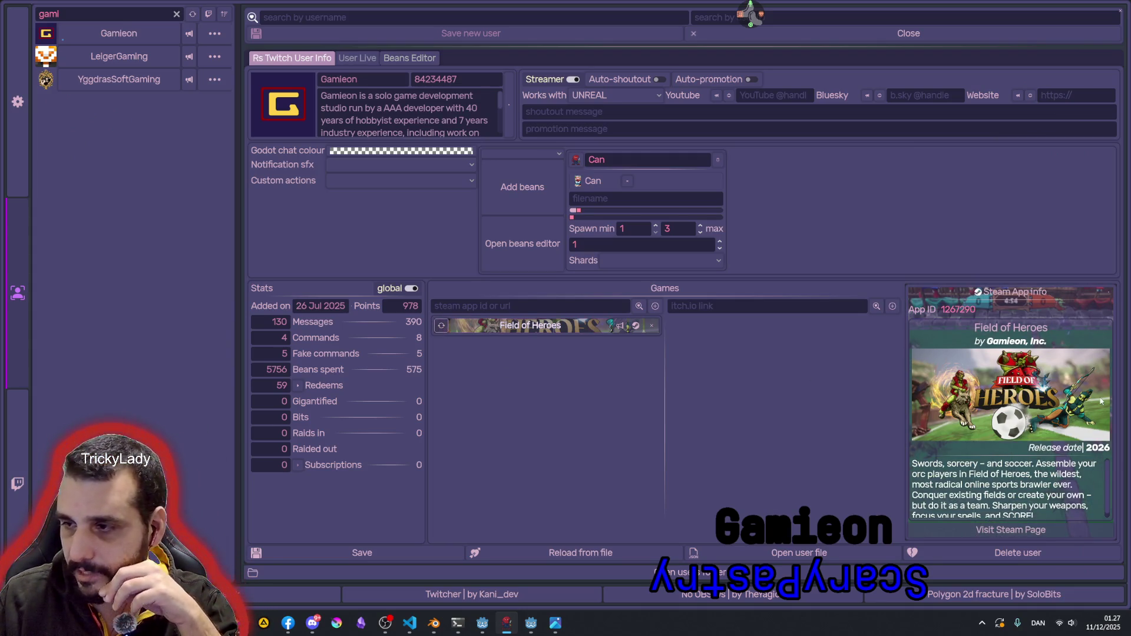
{"action": "left_click", "coordinate": [314, 554]}
{"action": "left_click", "coordinate": [636, 326]}
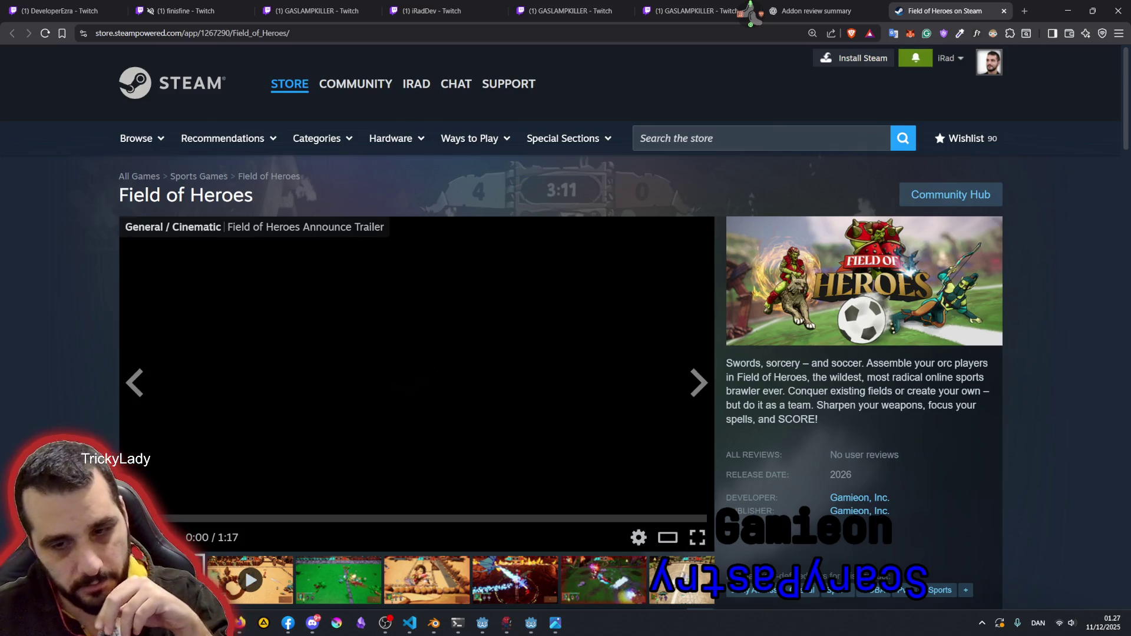
- Check that Field of Heroes is already wishlisted, then switch to the Twitch stream tab
{"action": "scroll", "coordinate": [559, 330], "scroll_direction": "down", "scroll_amount": 5}
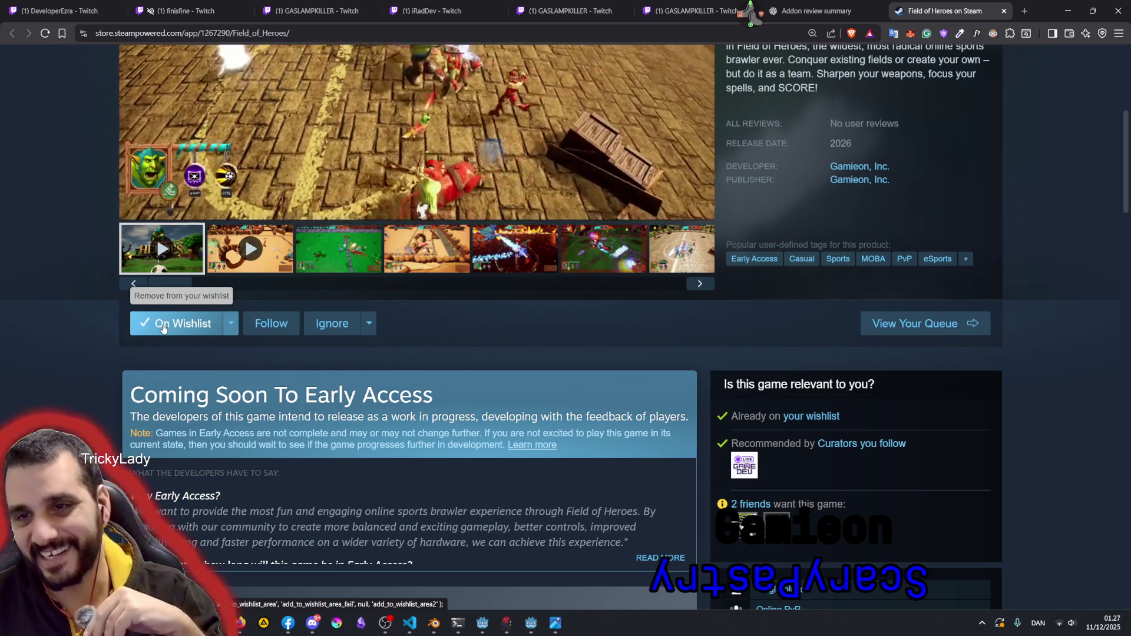
{"action": "scroll", "coordinate": [334, 344], "scroll_direction": "up", "scroll_amount": 5}
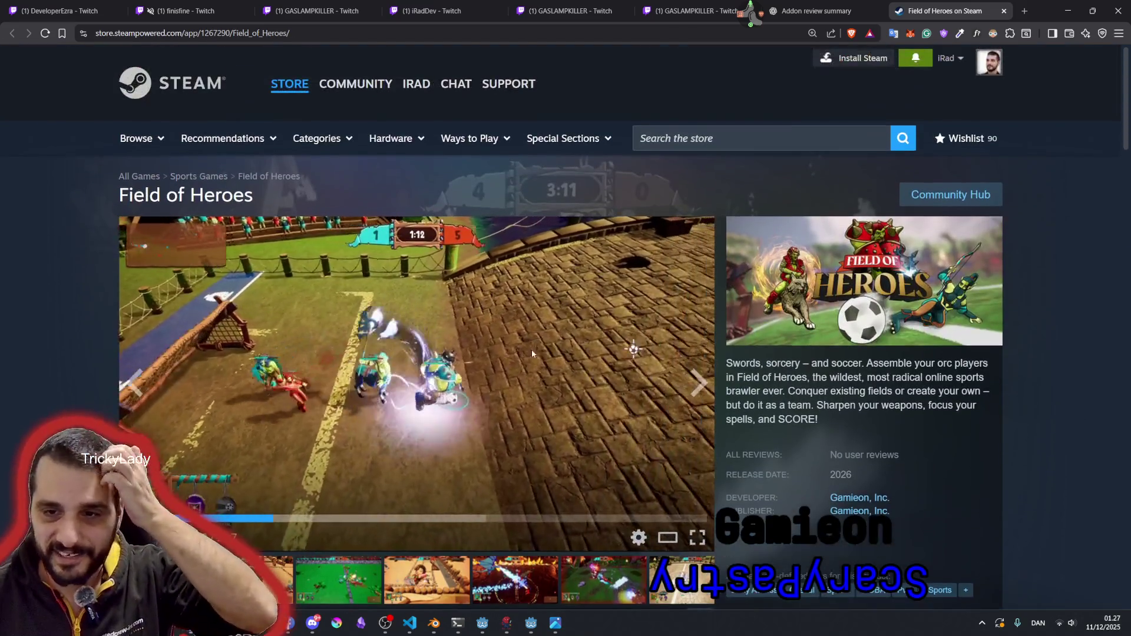
{"action": "scroll", "coordinate": [536, 365], "scroll_direction": "down", "scroll_amount": 2}
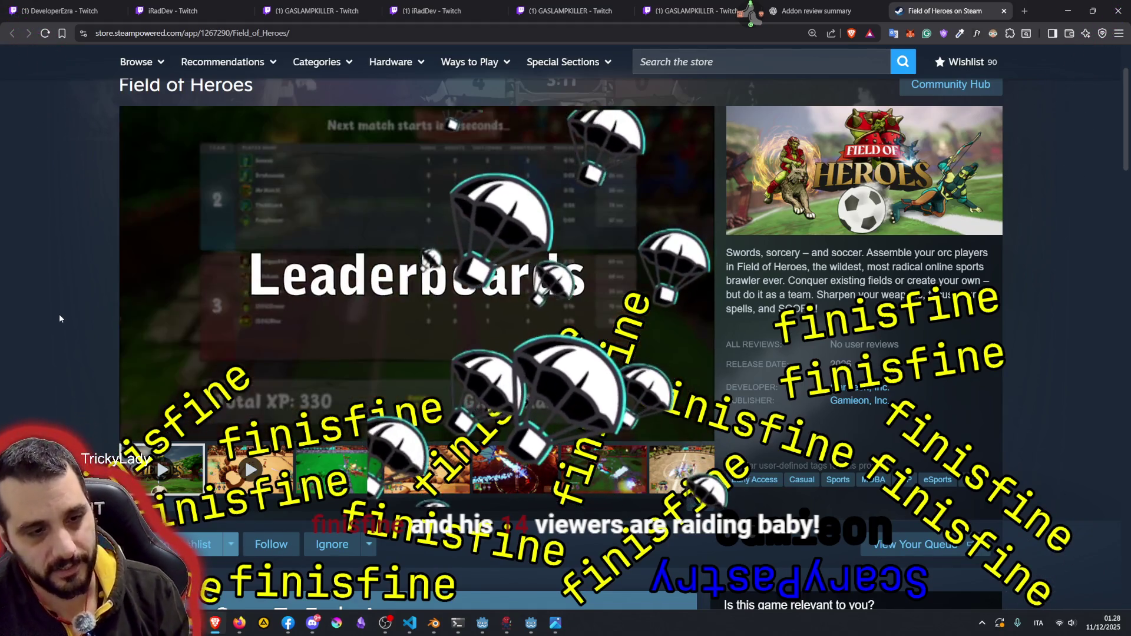
{"action": "left_click", "coordinate": [195, 13]}
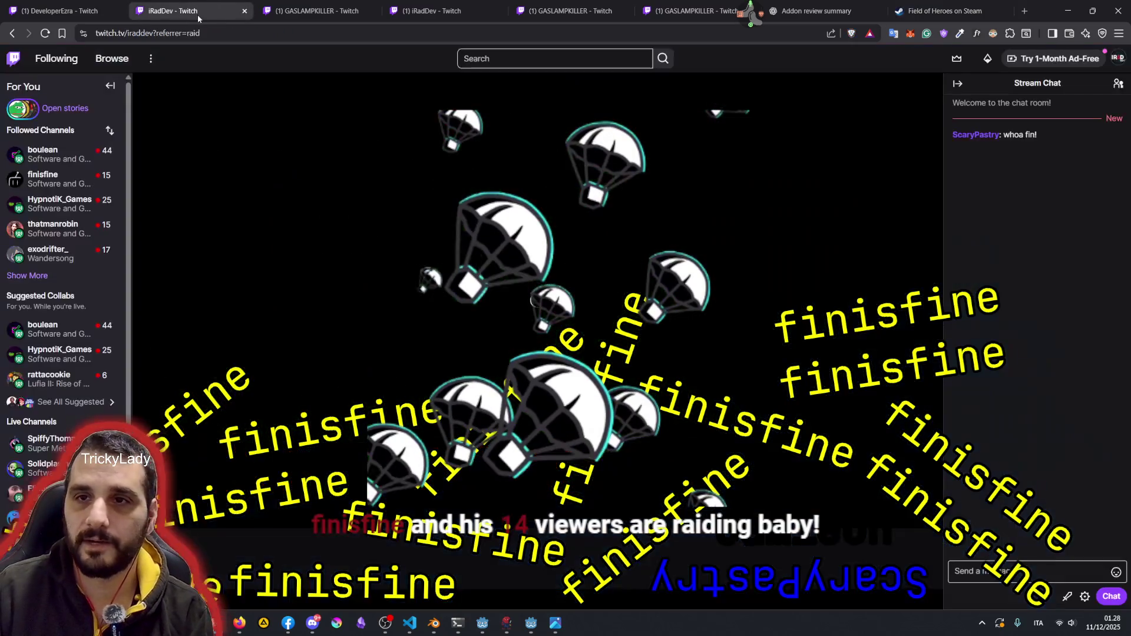
- Close all leftover Twitch raid tabs and return to the Field of Heroes Steam tab
{"action": "left_click", "coordinate": [244, 10]}
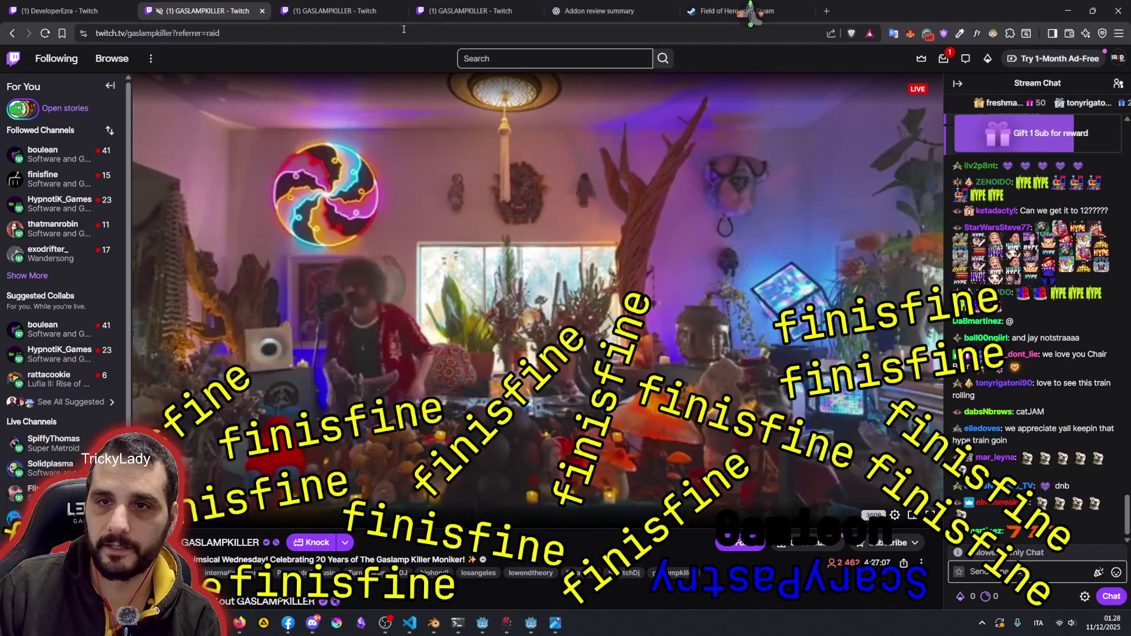
{"action": "left_click", "coordinate": [371, 11]}
{"action": "middle_click", "coordinate": [444, 16]}
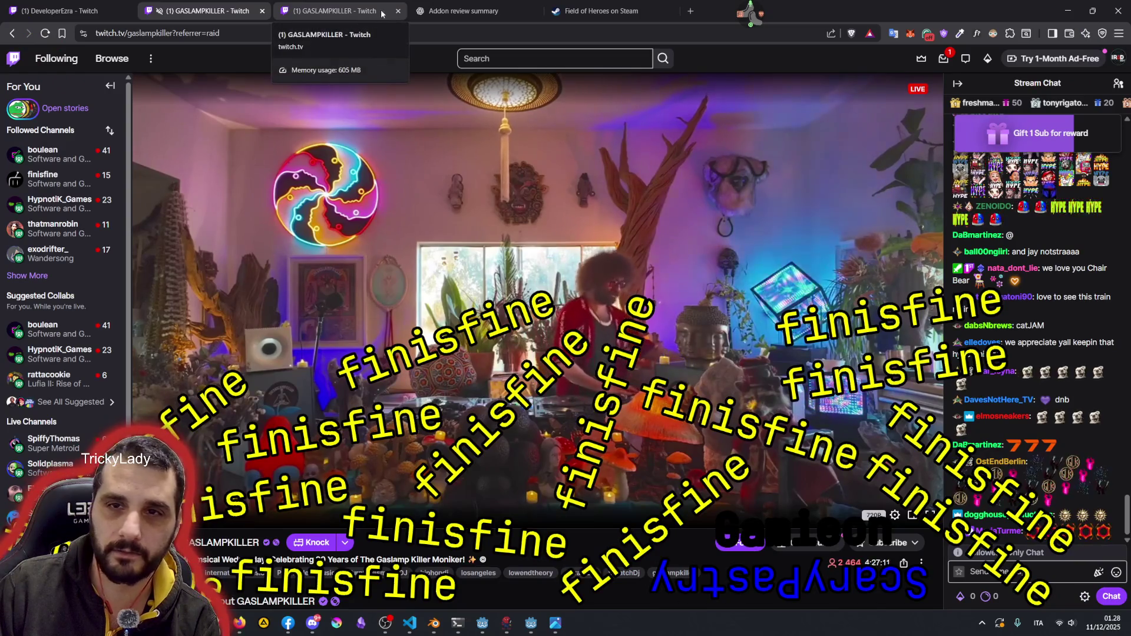
{"action": "left_click", "coordinate": [355, 13]}
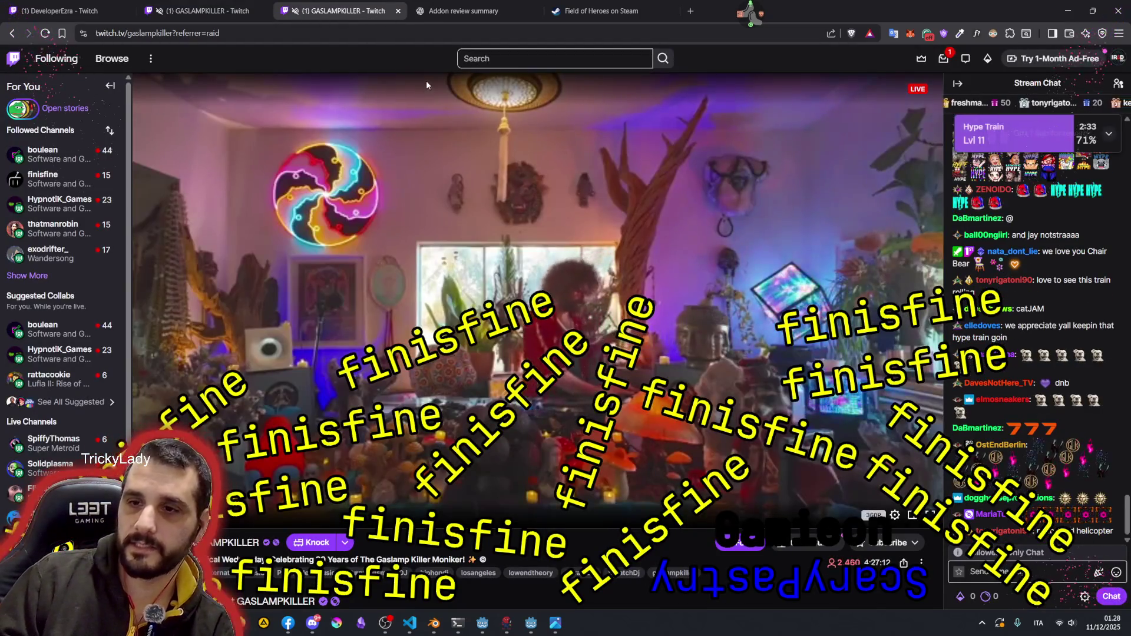
{"action": "left_click", "coordinate": [399, 11]}
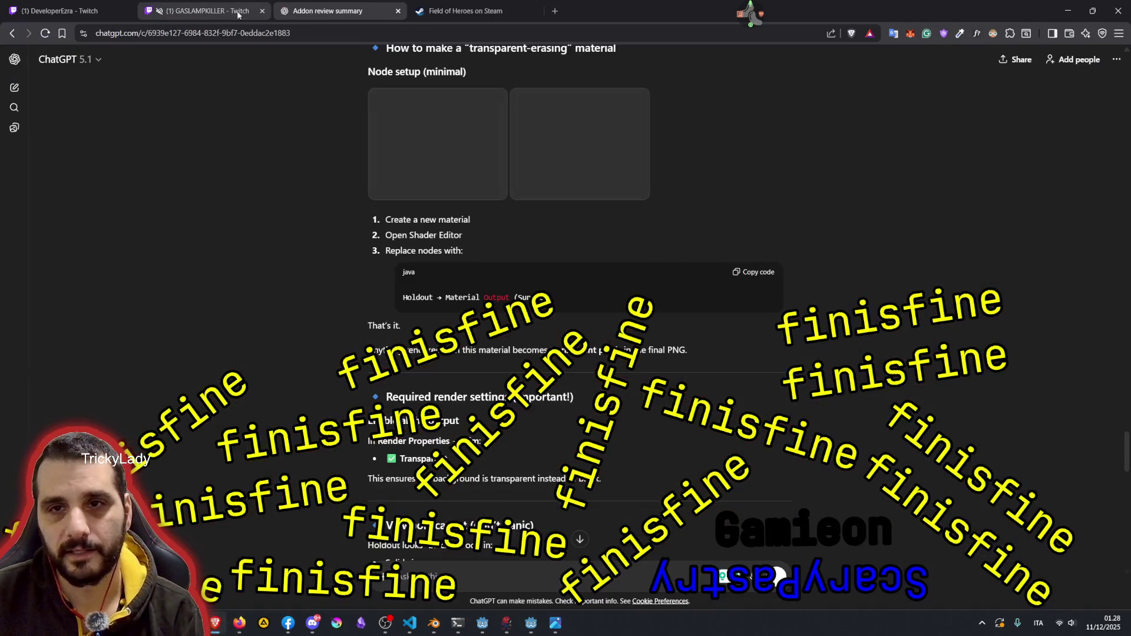
{"action": "left_click", "coordinate": [203, 11]}
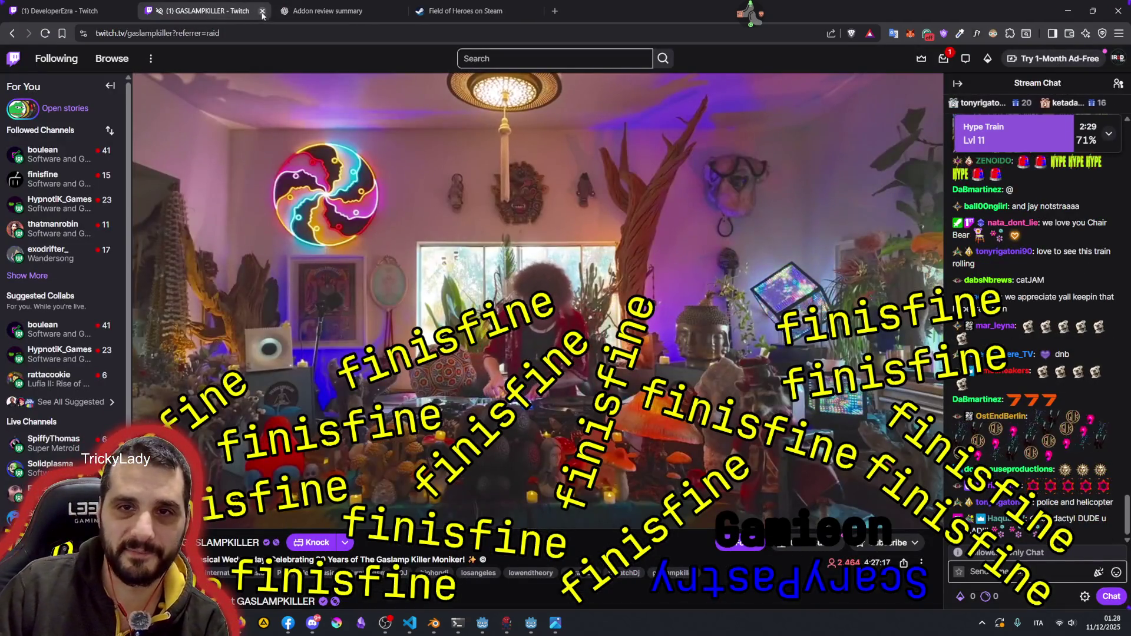
{"action": "middle_click", "coordinate": [199, 17]}
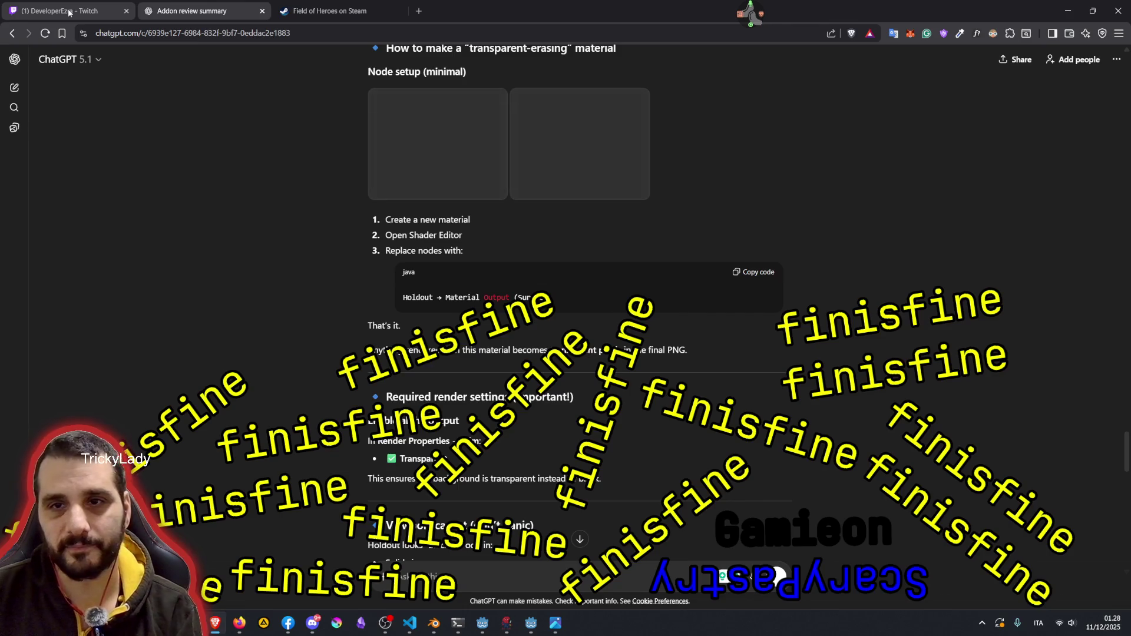
{"action": "left_click", "coordinate": [334, 11]}
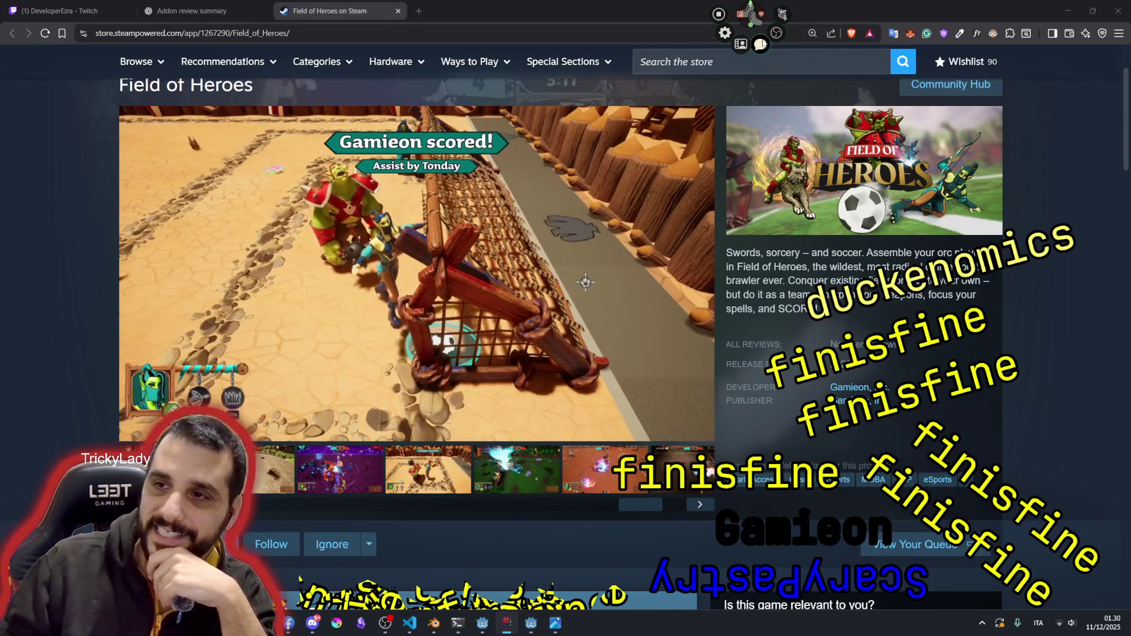
- Bring up the Twitch chat overlay with Ctrl+Space while the trailer plays
{"action": "key", "text": "ctrl+space"}
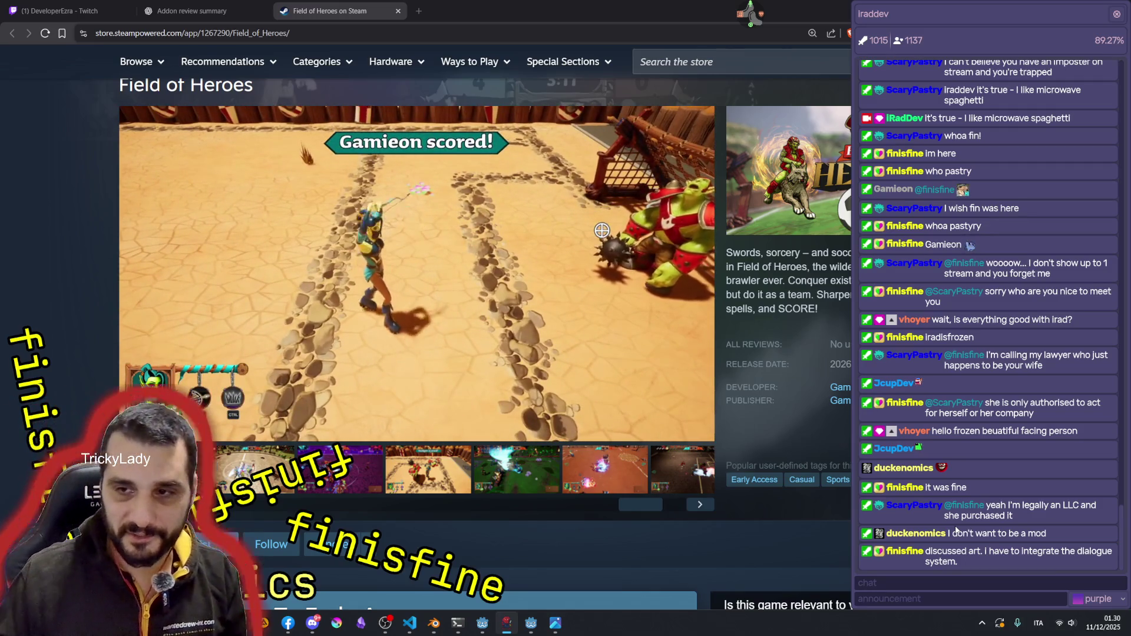
- Watch the Field of Heroes trailer and read its description, developer and tags
{"action": "mouse_move", "coordinate": [640, 244]}
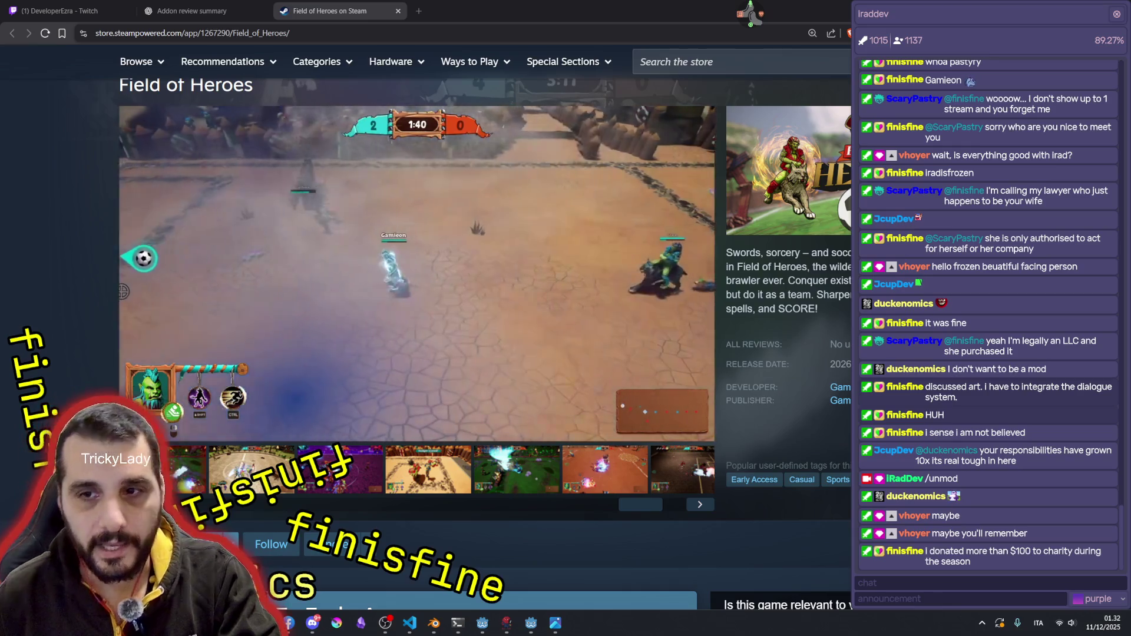
{"action": "mouse_move", "coordinate": [411, 237]}
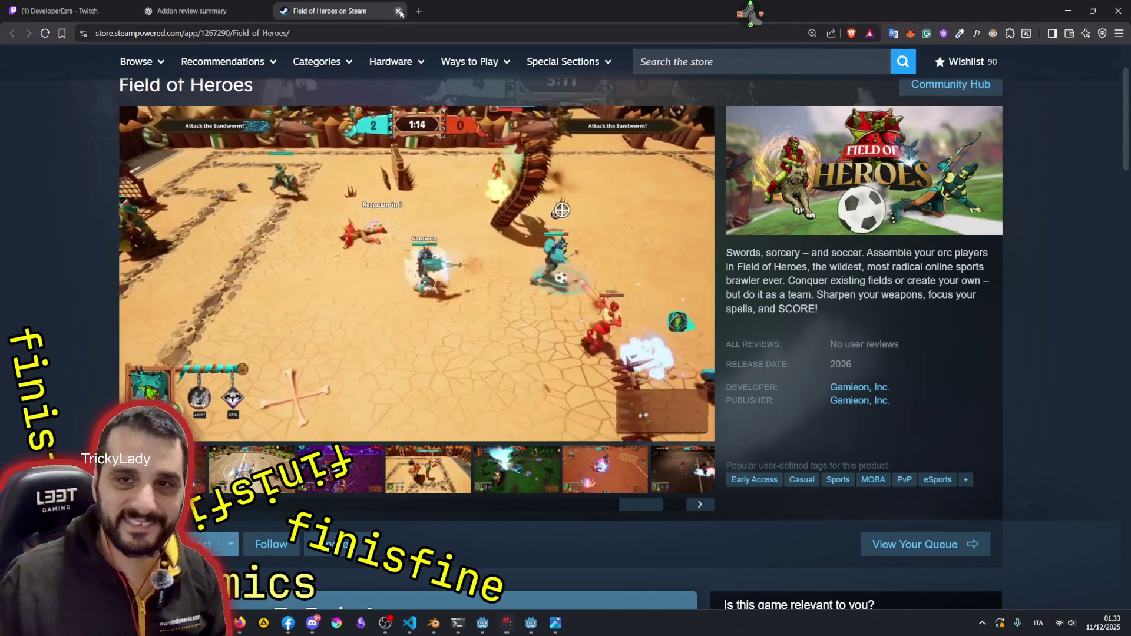
- Close the Field of Heroes Steam tab and return focus to Godot's Unit.gd script
{"action": "left_click", "coordinate": [398, 12]}
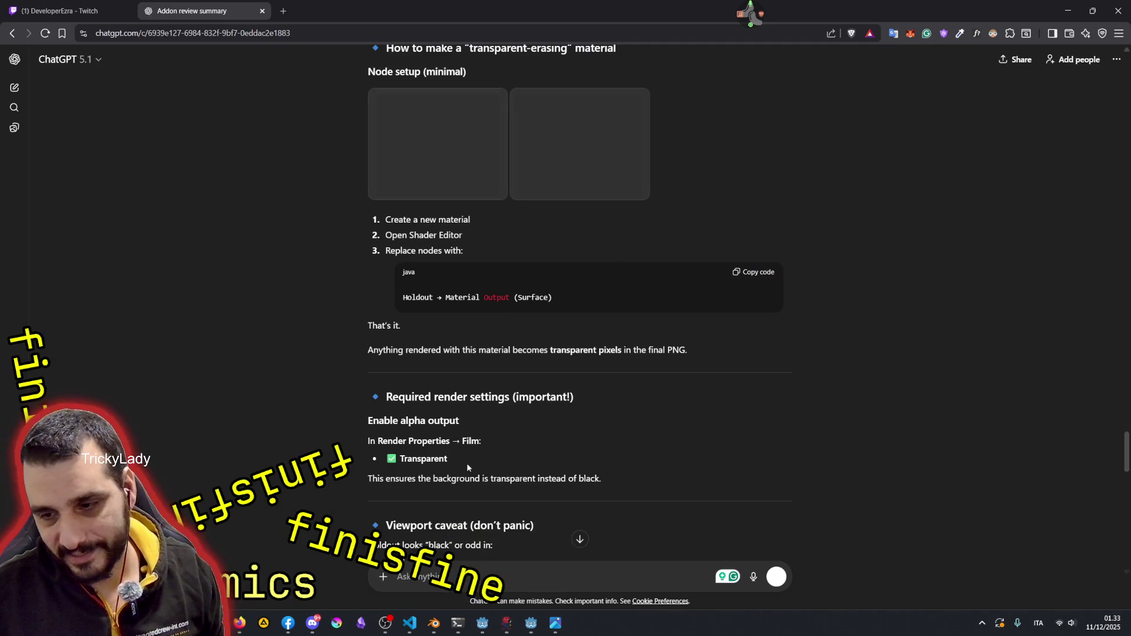
{"action": "left_click", "coordinate": [507, 623]}
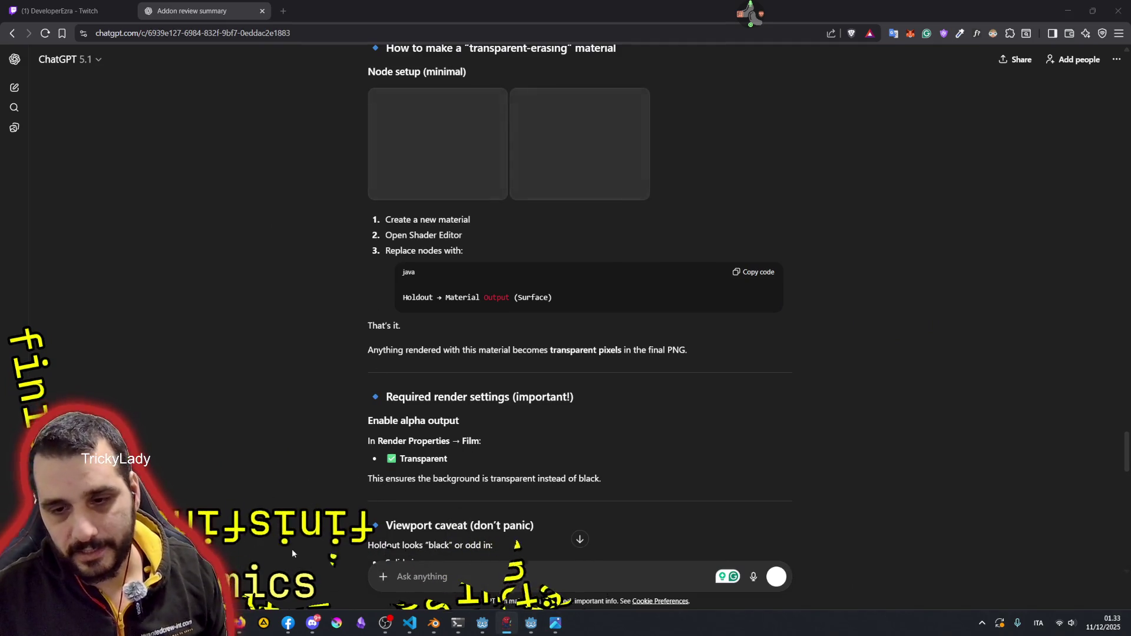
{"action": "left_click", "coordinate": [540, 626]}
{"action": "left_click", "coordinate": [664, 273]}
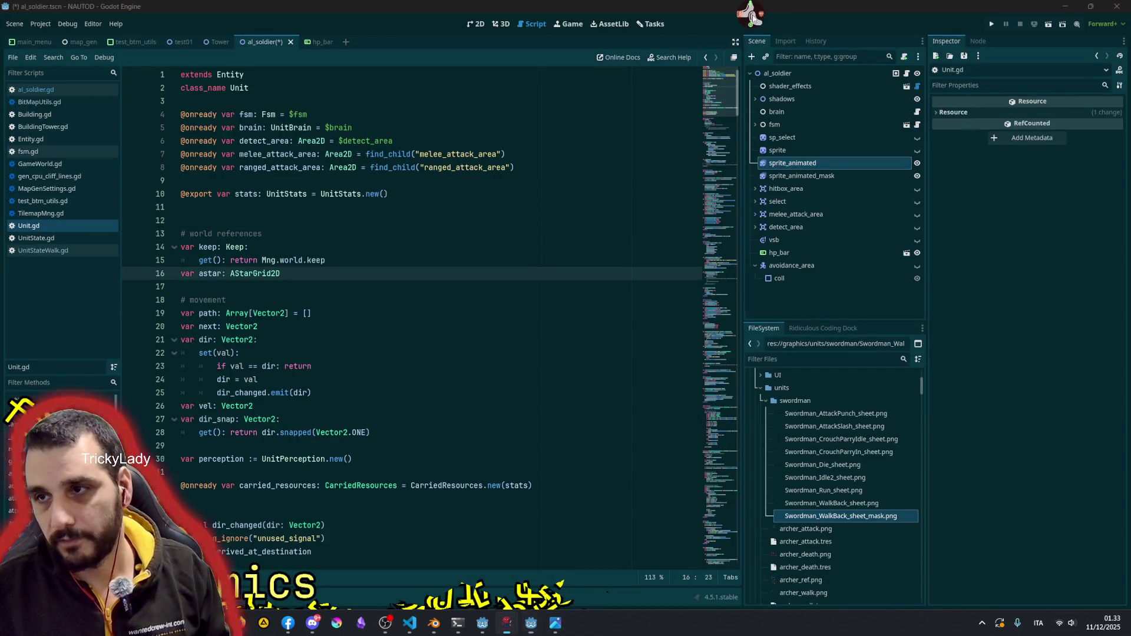
{"action": "key", "text": "alt+Tab"}
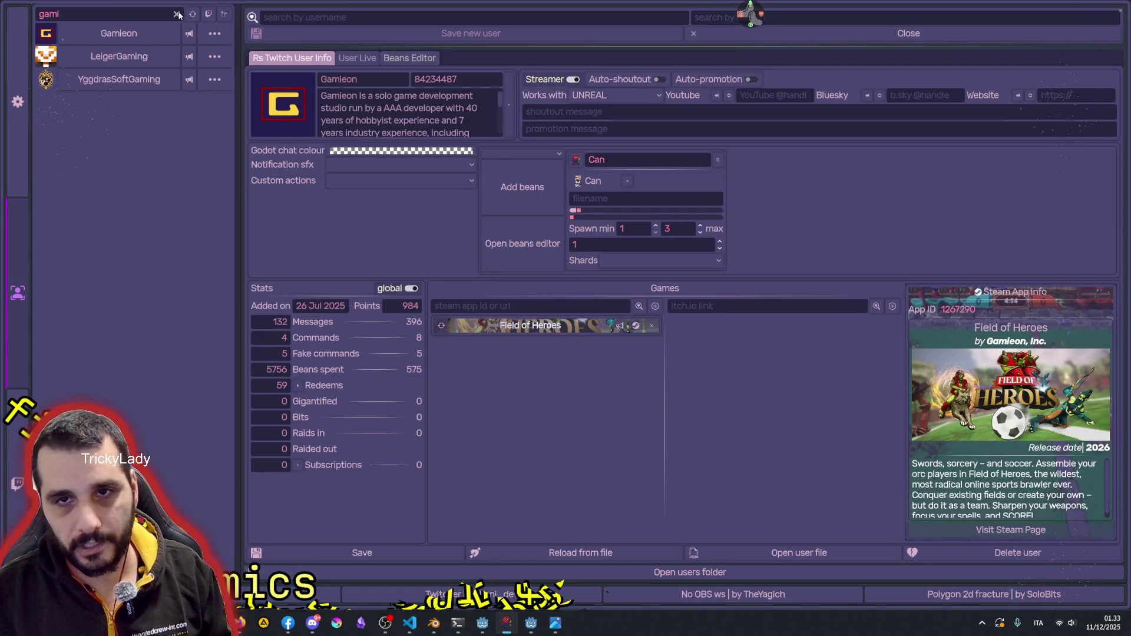
- Search the user-info tool for 'fin', view that streamer's profile, then close the tool
{"action": "left_click", "coordinate": [177, 13]}
{"action": "type", "text": "fi"}
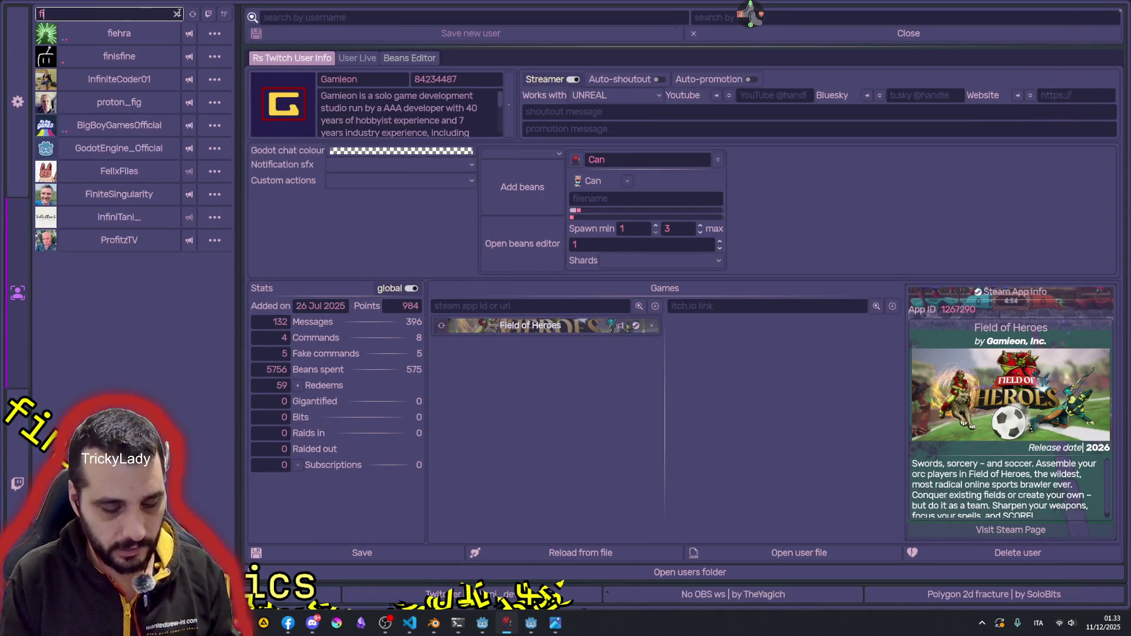
{"action": "type", "text": "n"}
{"action": "left_click", "coordinate": [178, 34]}
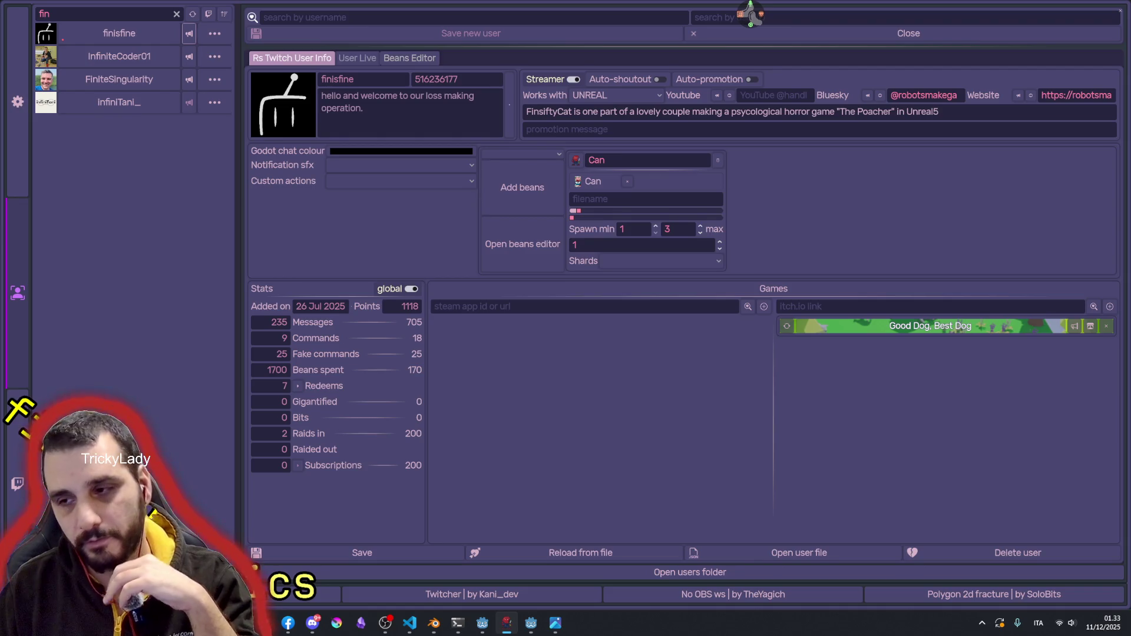
{"action": "left_click", "coordinate": [1112, 6]}
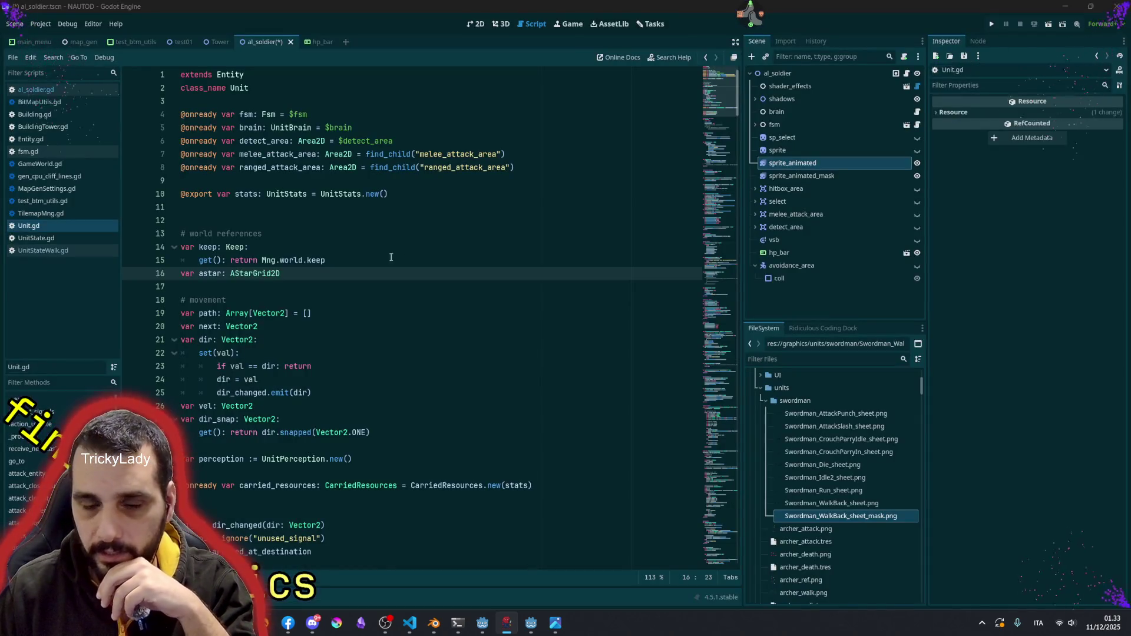
- Review lines 20 and 8 of Unit.gd, then return to al_soldier's 2D view
{"action": "left_click", "coordinate": [308, 324]}
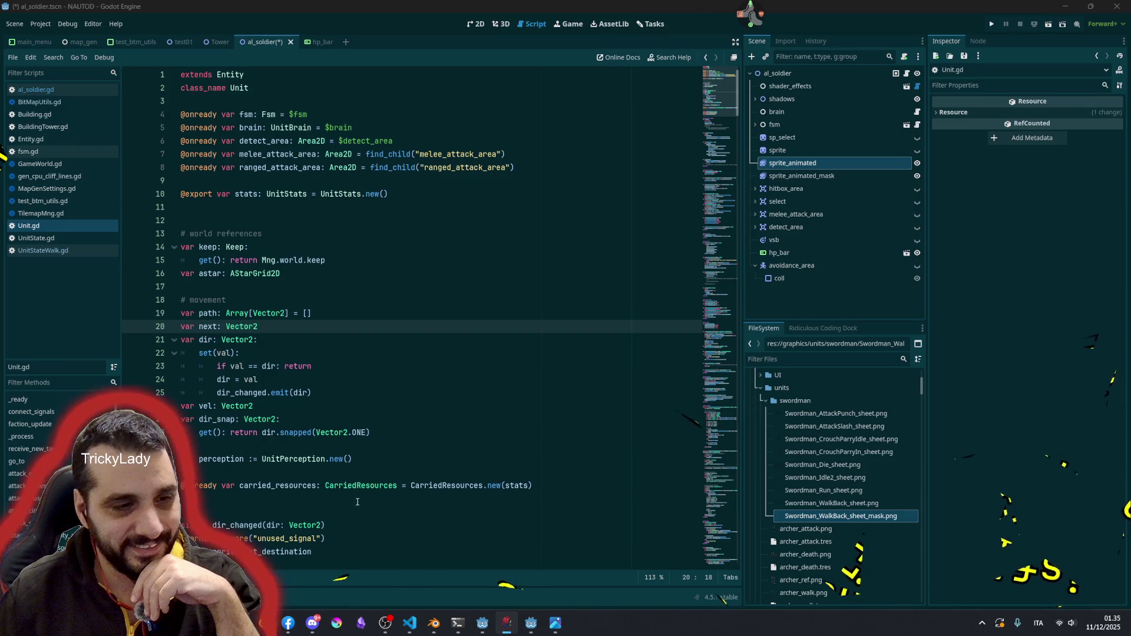
{"action": "left_click", "coordinate": [570, 171]}
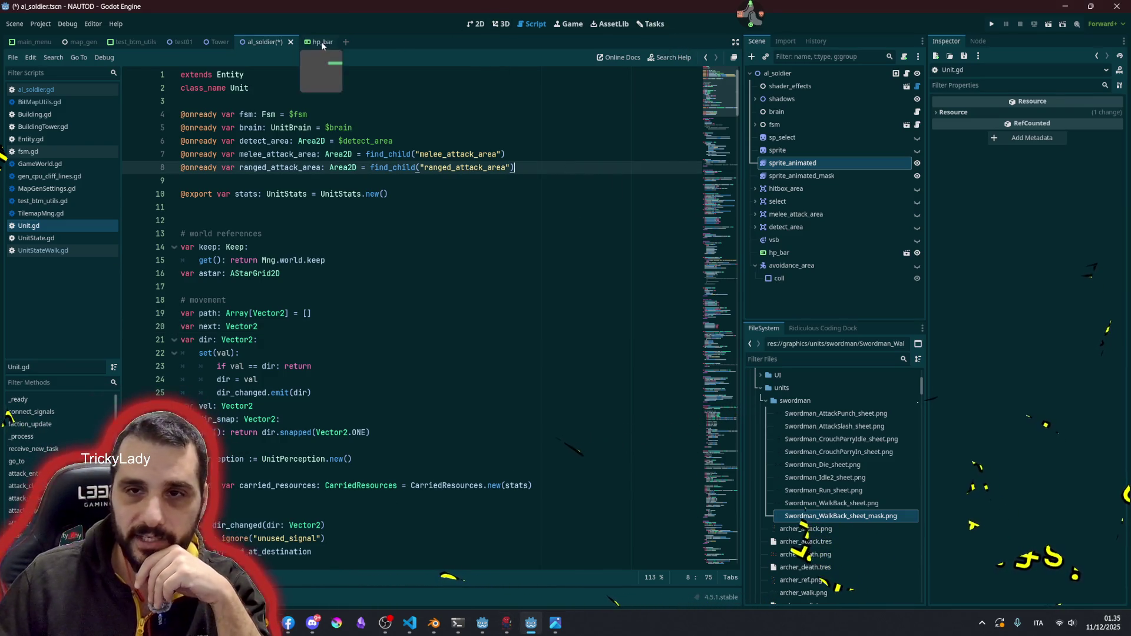
{"action": "key", "text": "ctrl+F1"}
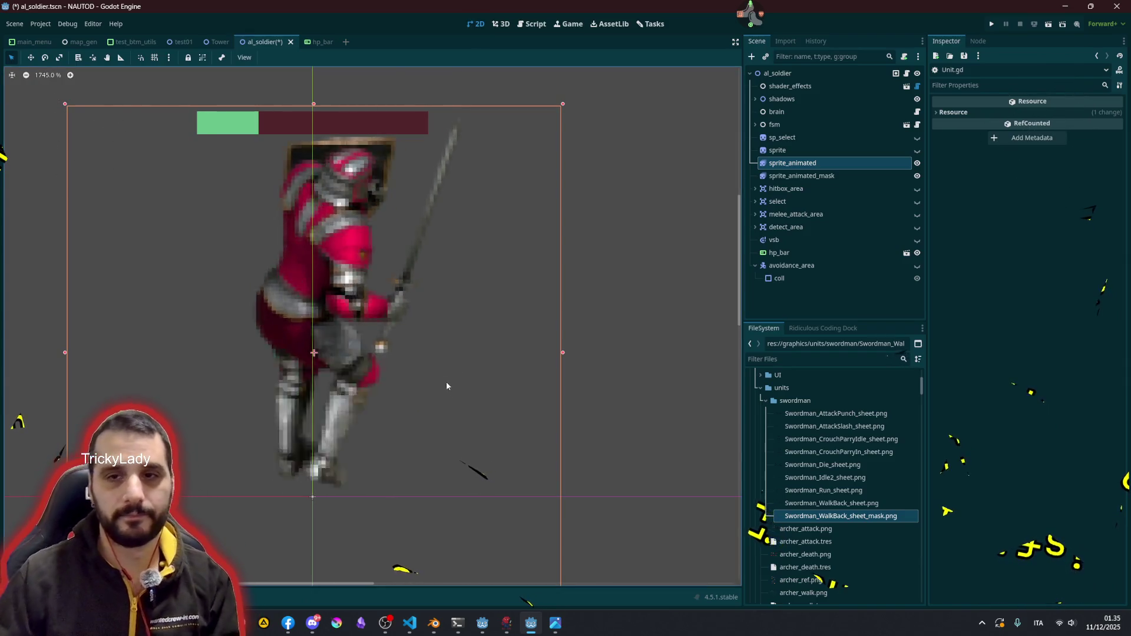
{"action": "scroll", "coordinate": [333, 328], "scroll_direction": "down", "scroll_amount": 6}
{"action": "left_click", "coordinate": [341, 232]}
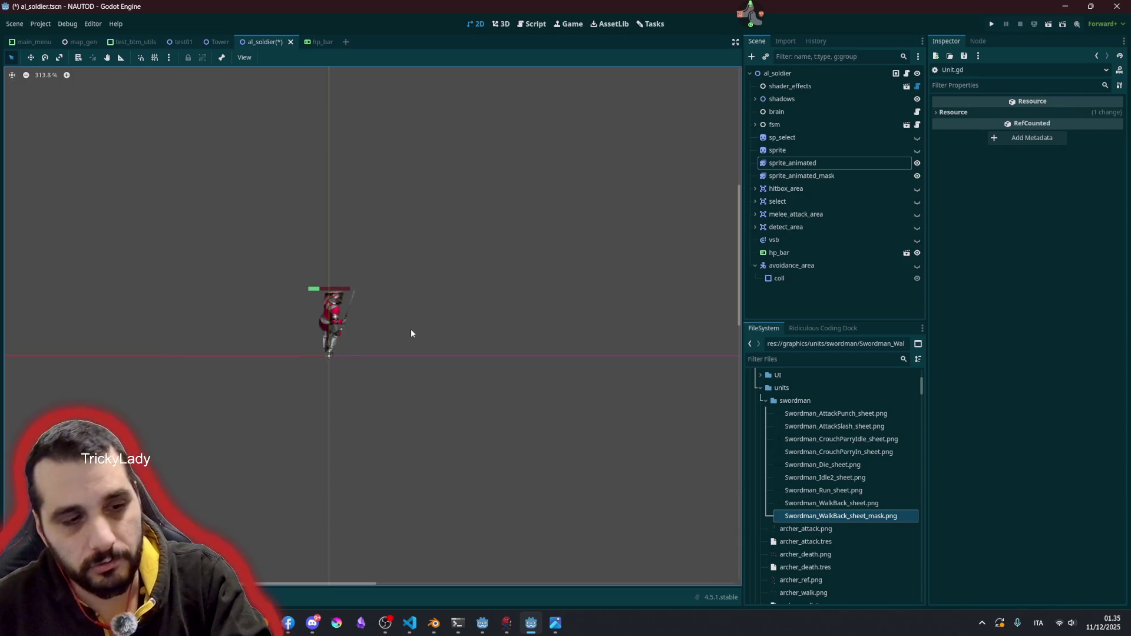
{"action": "scroll", "coordinate": [331, 317], "scroll_direction": "up", "scroll_amount": 11}
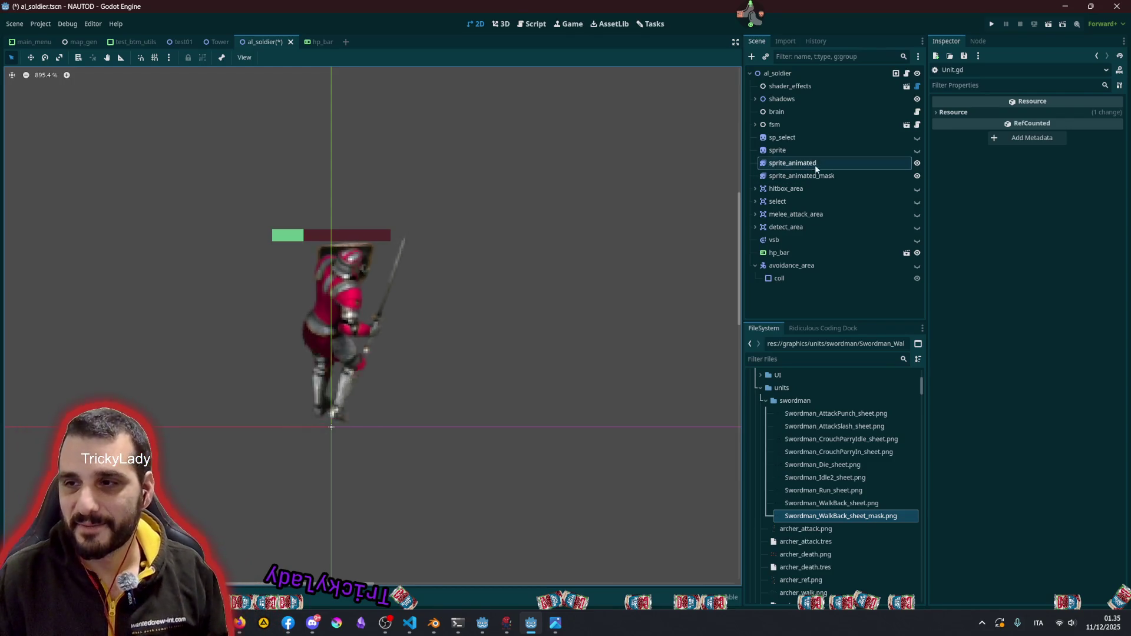
- Select sprite_animated_mask and toggle the mask and armoured sprite layers to compare them
{"action": "left_click", "coordinate": [804, 176]}
{"action": "left_click", "coordinate": [917, 176]}
{"action": "left_click", "coordinate": [917, 176]}
{"action": "left_click", "coordinate": [917, 163]}
{"action": "left_click", "coordinate": [917, 164]}
{"action": "left_click", "coordinate": [917, 163]}
{"action": "left_click", "coordinate": [917, 163]}
- Set the mask's Self Modulate to magenta, shrink the animation frames panel, and deselect
{"action": "left_click", "coordinate": [1077, 328]}
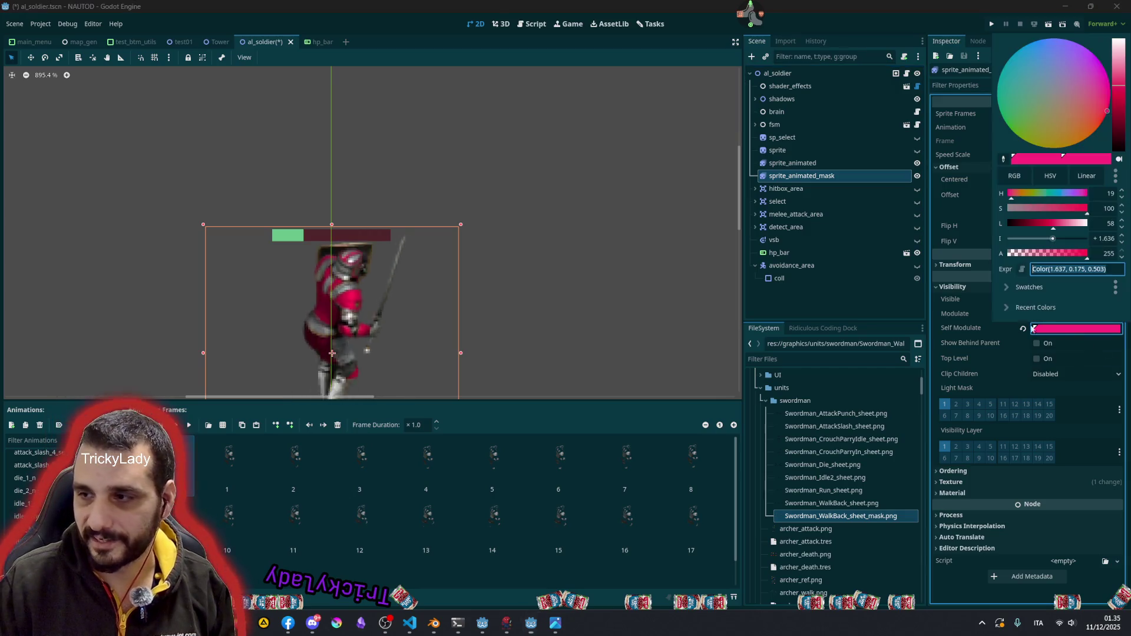
{"action": "mouse_move", "coordinate": [1037, 100]}
{"action": "left_mouse_down"}
{"action": "mouse_move", "coordinate": [965, 95]}
{"action": "mouse_move", "coordinate": [1049, 37]}
{"action": "mouse_move", "coordinate": [1100, 59]}
{"action": "left_mouse_up"}
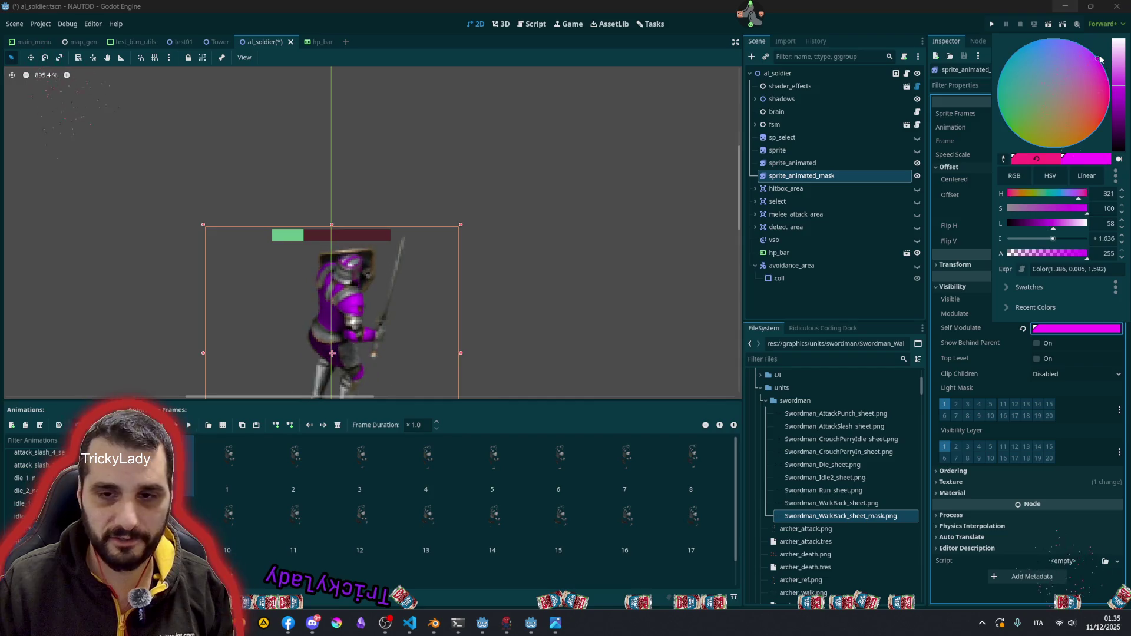
{"action": "left_click", "coordinate": [423, 263]}
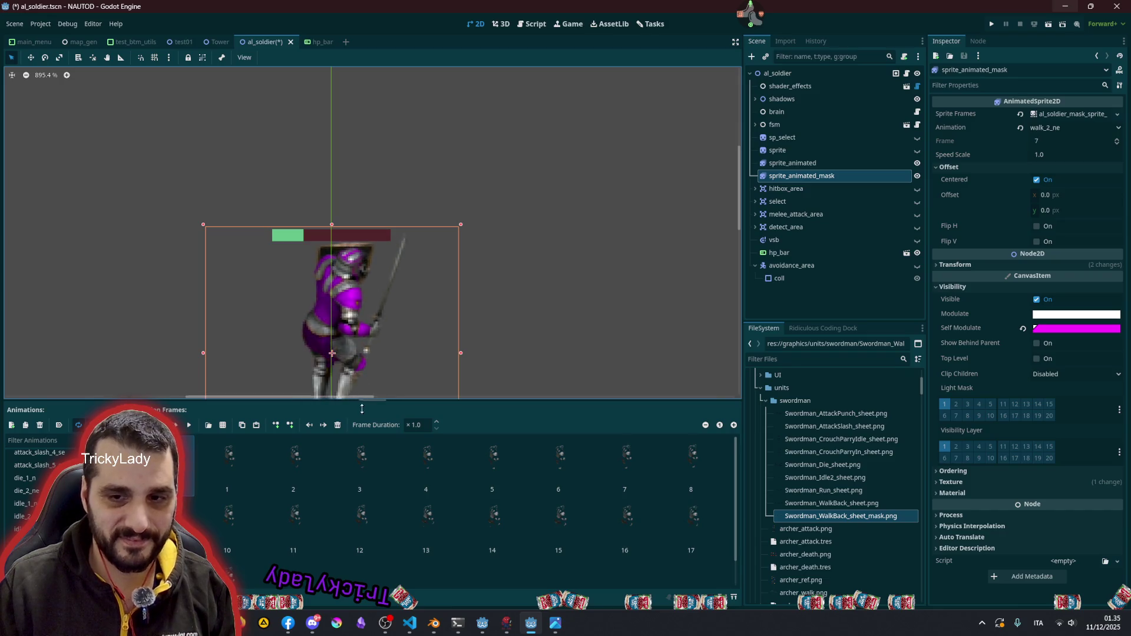
{"action": "left_click_drag", "start_coordinate": [364, 400], "coordinate": [365, 465]}
{"action": "left_click", "coordinate": [558, 305]}
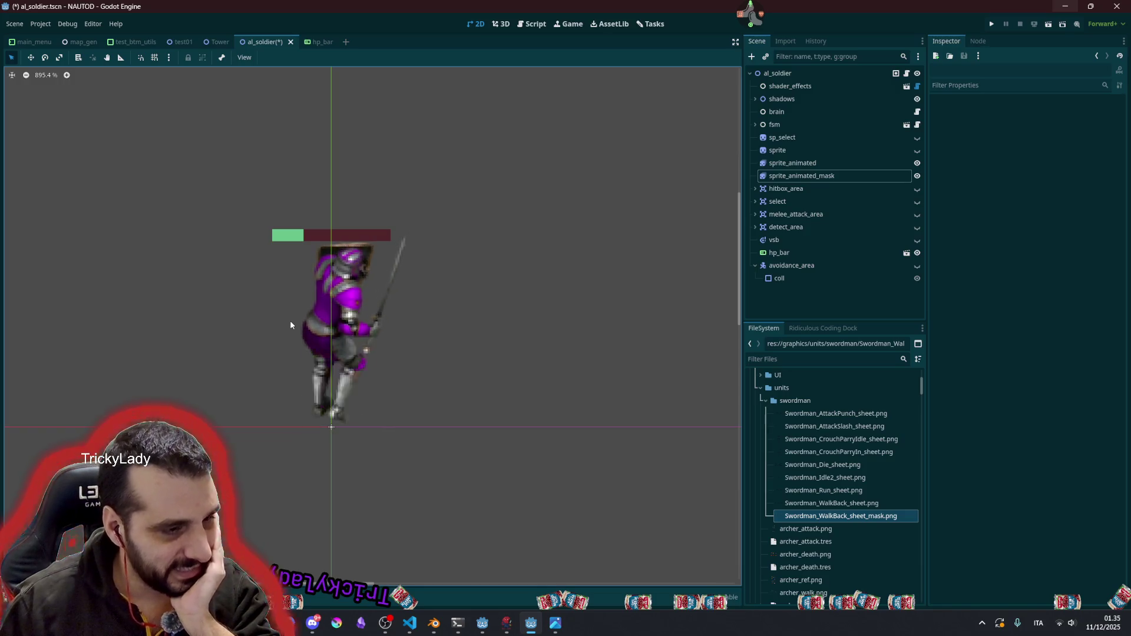
{"action": "scroll", "coordinate": [287, 310], "scroll_direction": "down", "scroll_amount": 2}
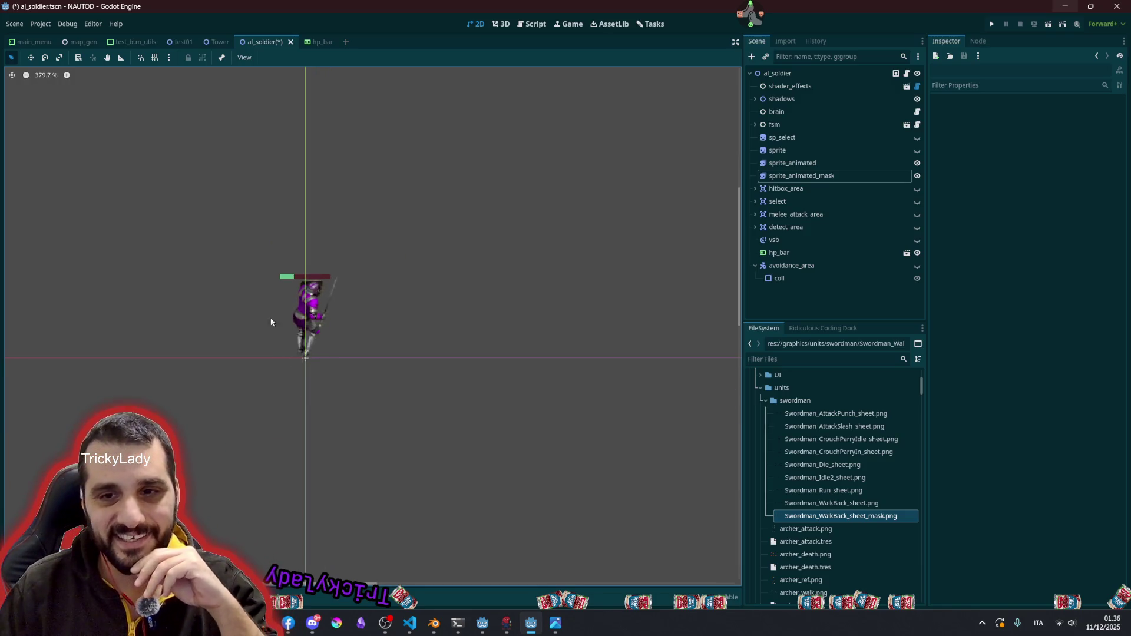
{"action": "scroll", "coordinate": [277, 304], "scroll_direction": "up", "scroll_amount": 1}
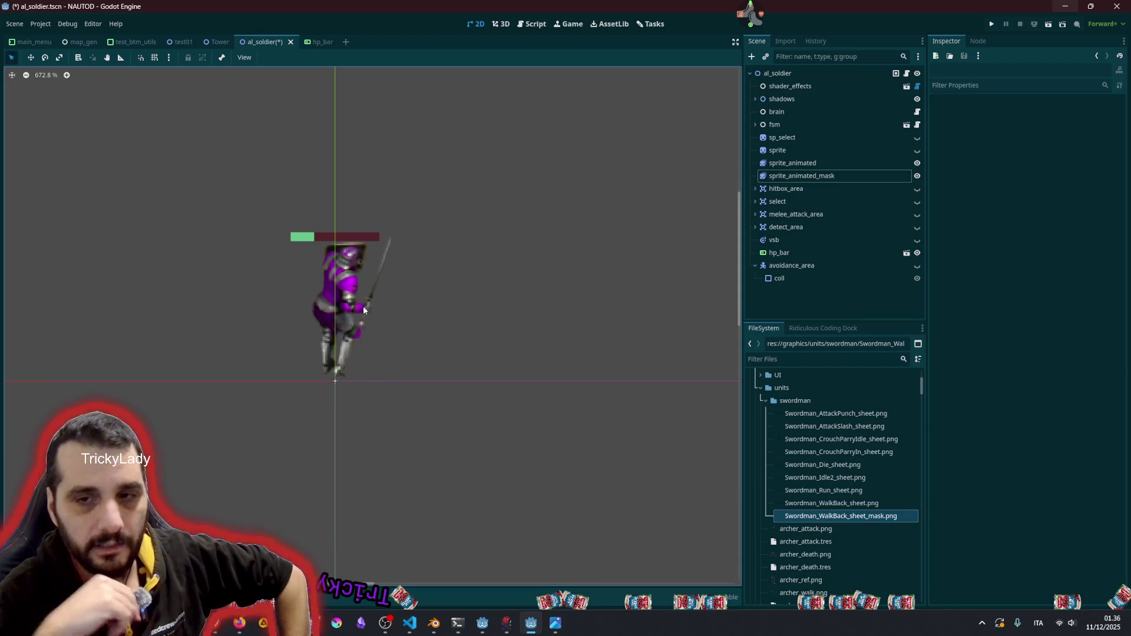
{"action": "left_click", "coordinate": [348, 296]}
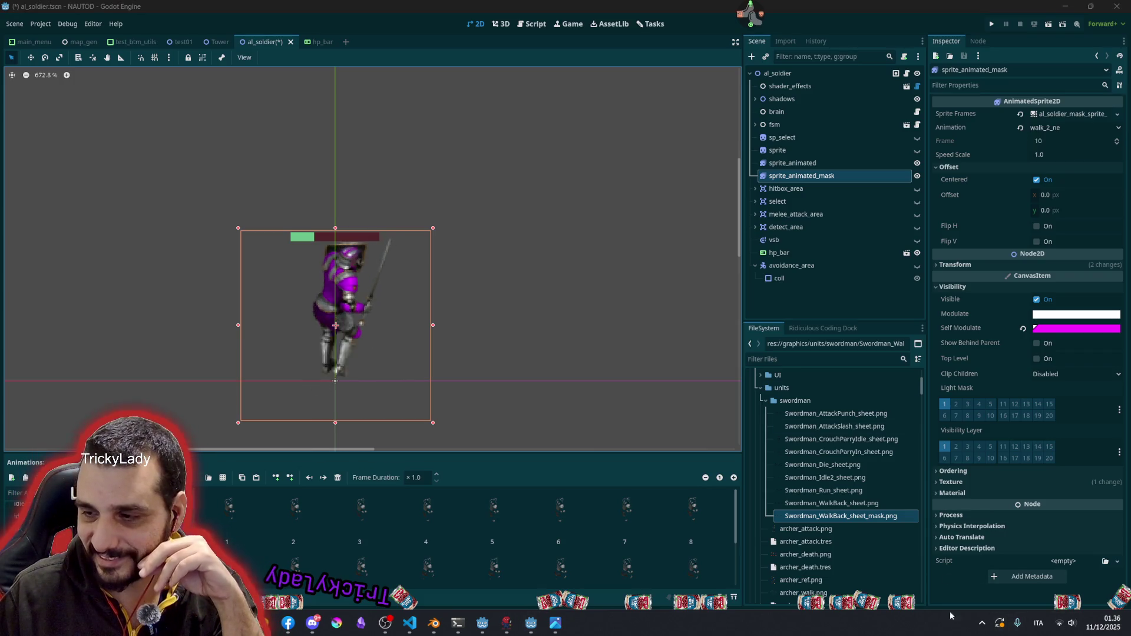
{"action": "key", "text": "super+i"}
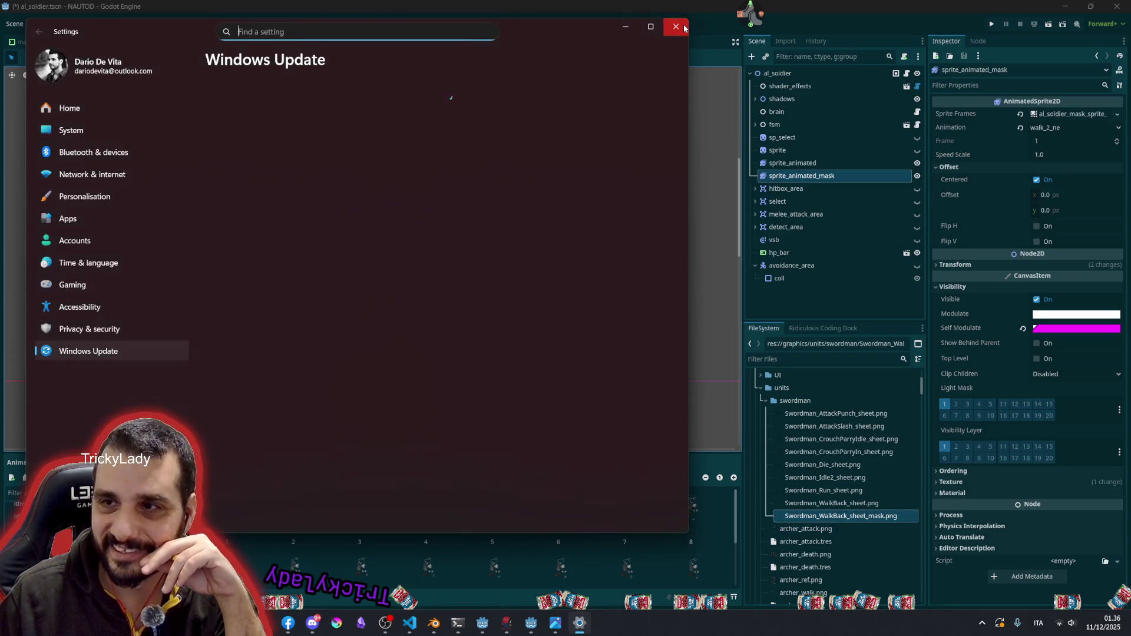
{"action": "left_click", "coordinate": [675, 26]}
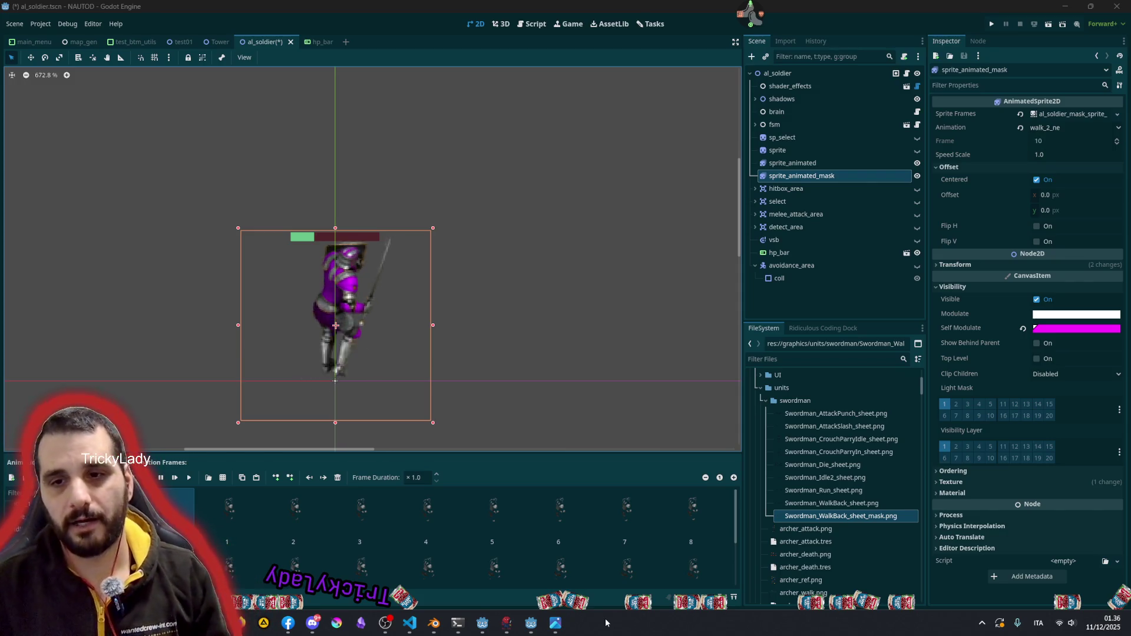
{"action": "left_click", "coordinate": [495, 311]}
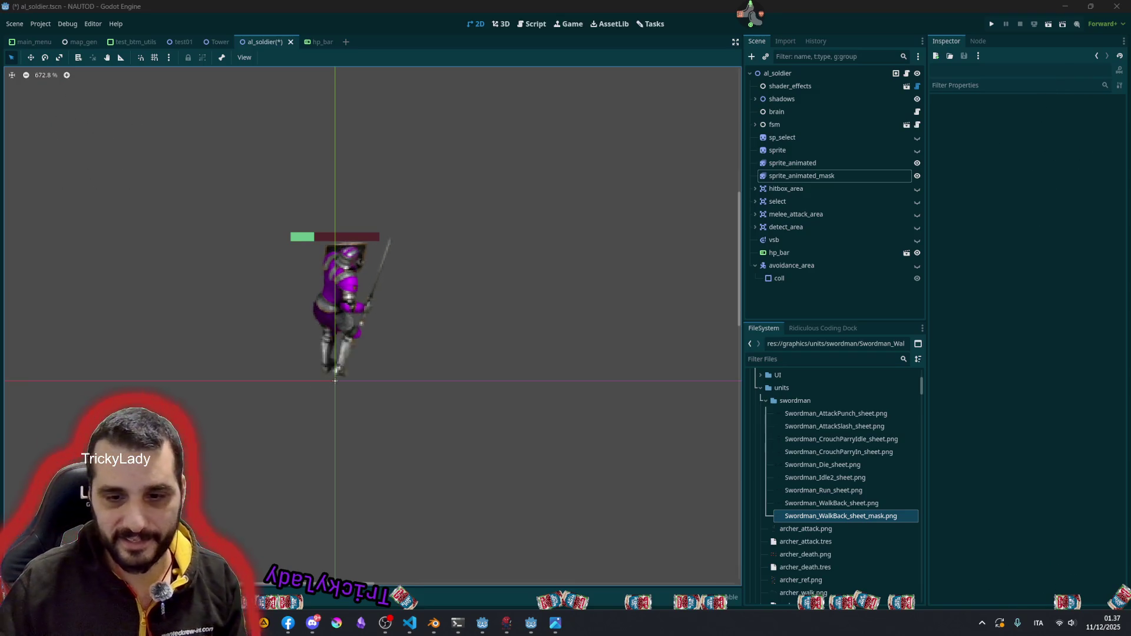
{"action": "key", "text": "alt+Tab"}
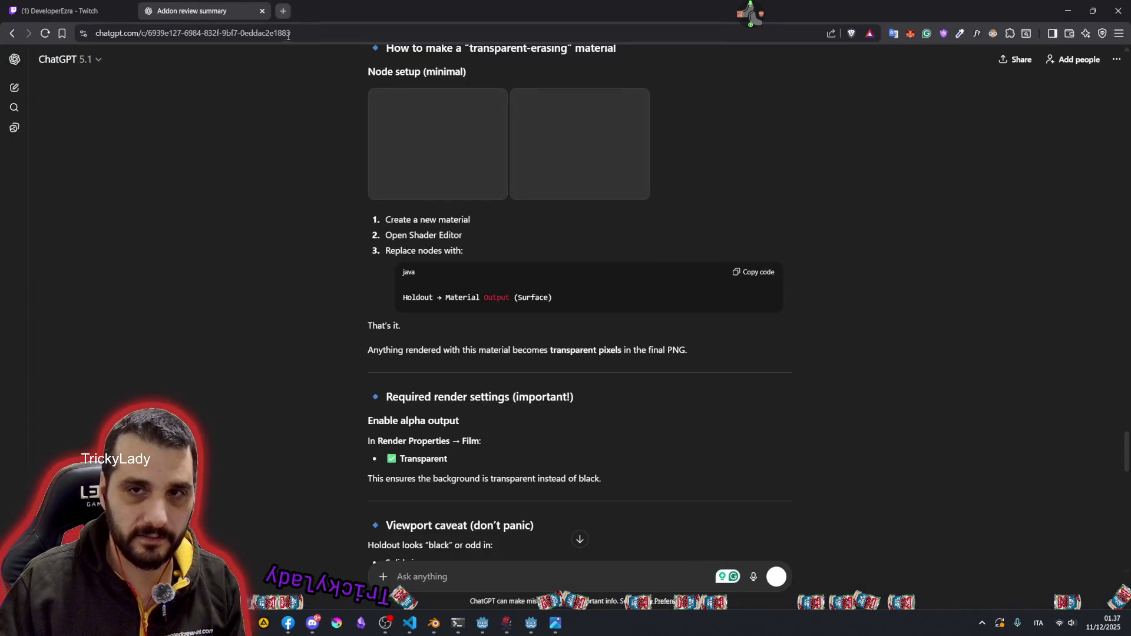
- Load The Exam Scam's itch.io page in a new tab and start the game
{"action": "key", "text": "ctrl+t"}
{"action": "type", "text": "https://trickylady.itch.io/the-exam-scam"}
{"action": "key", "text": "Return"}
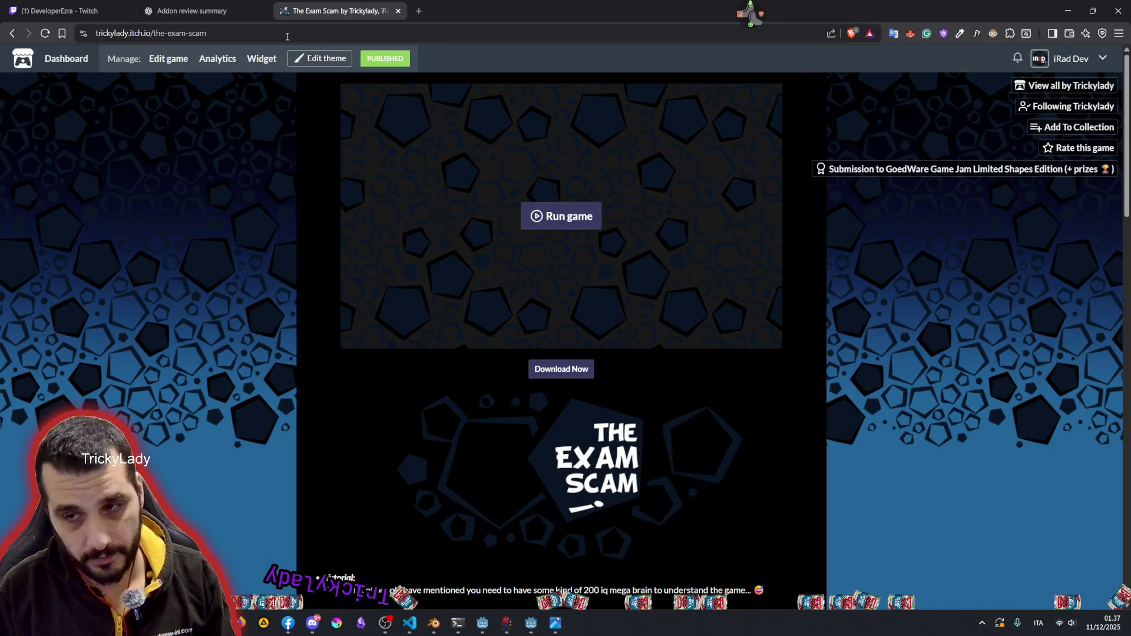
{"action": "left_click", "coordinate": [532, 215]}
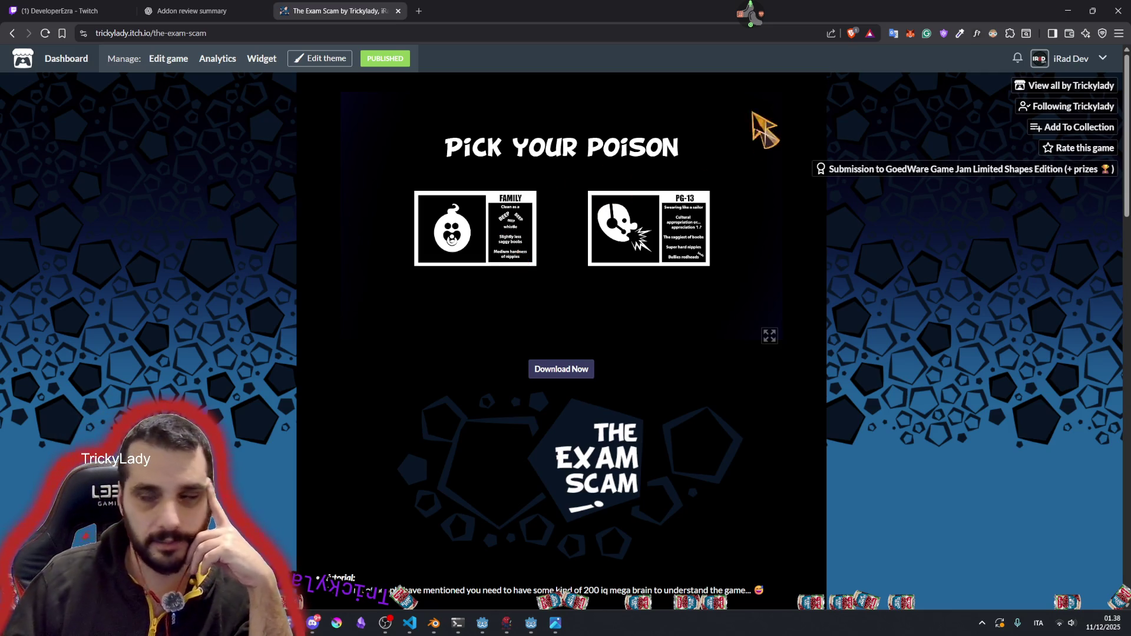
- Choose the Family content rating, play full screen, and open the game's sound settings
{"action": "left_click", "coordinate": [754, 17]}
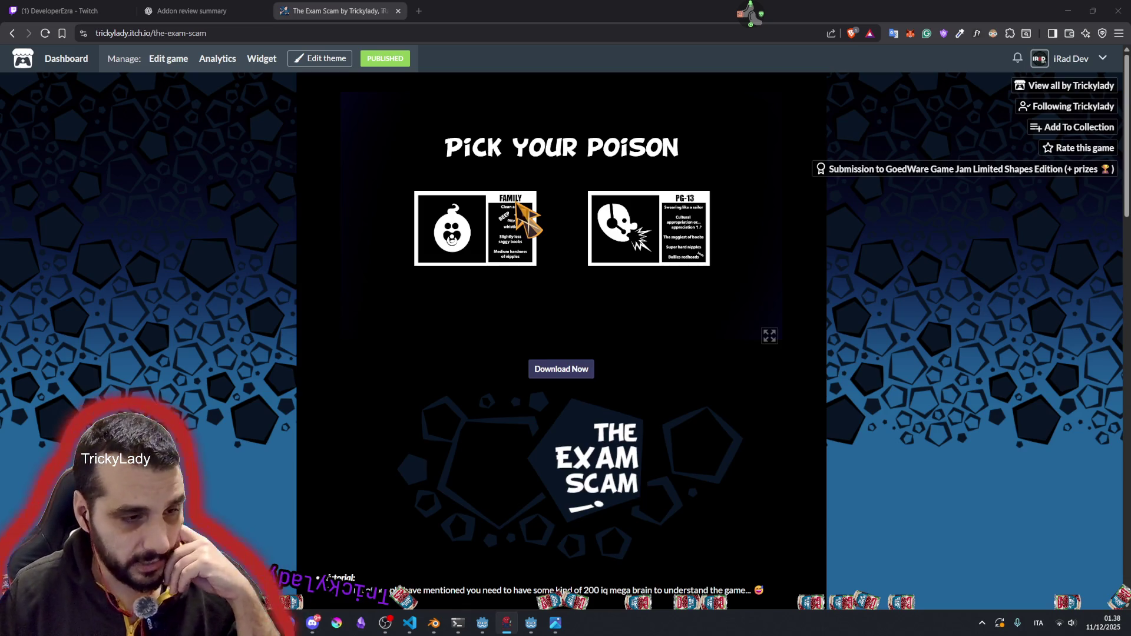
{"action": "left_click", "coordinate": [482, 213]}
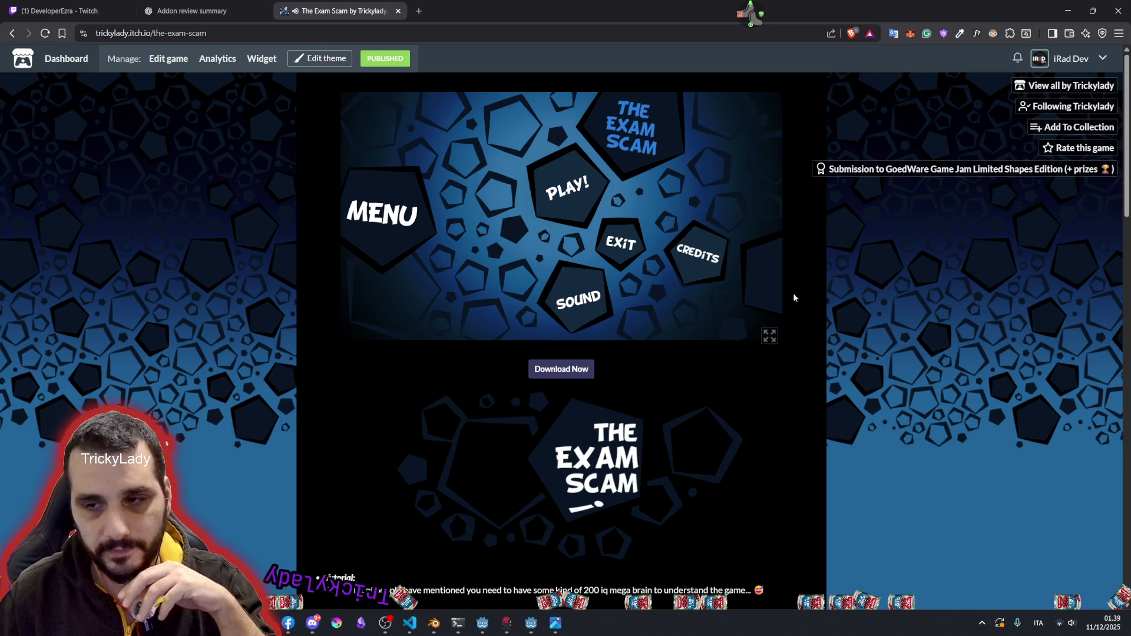
{"action": "left_click", "coordinate": [770, 336]}
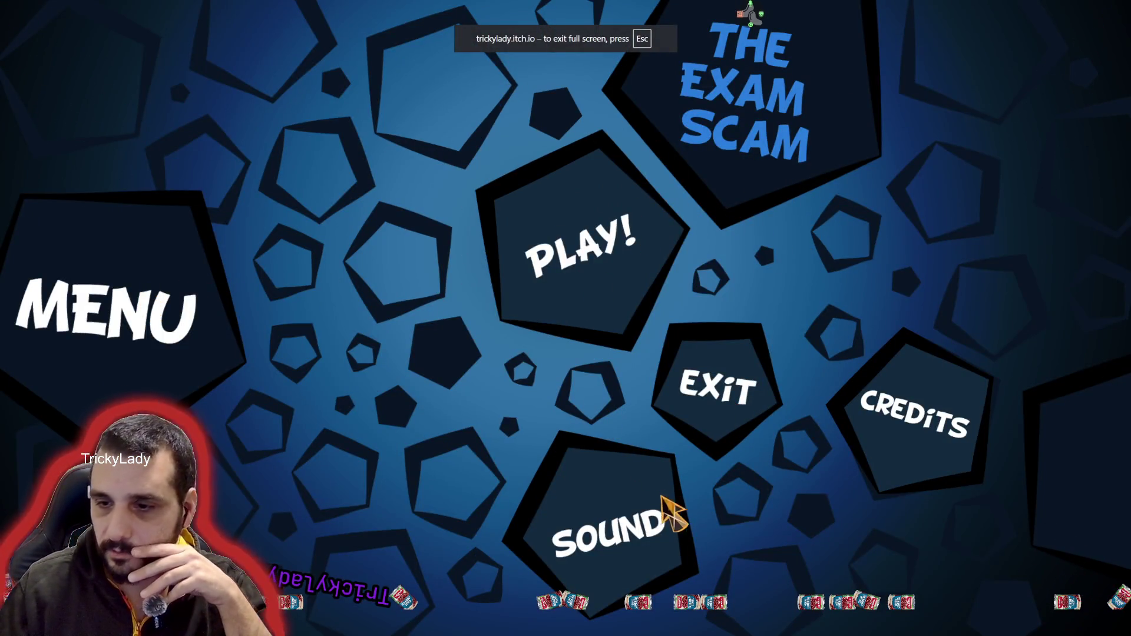
{"action": "left_click", "coordinate": [615, 471]}
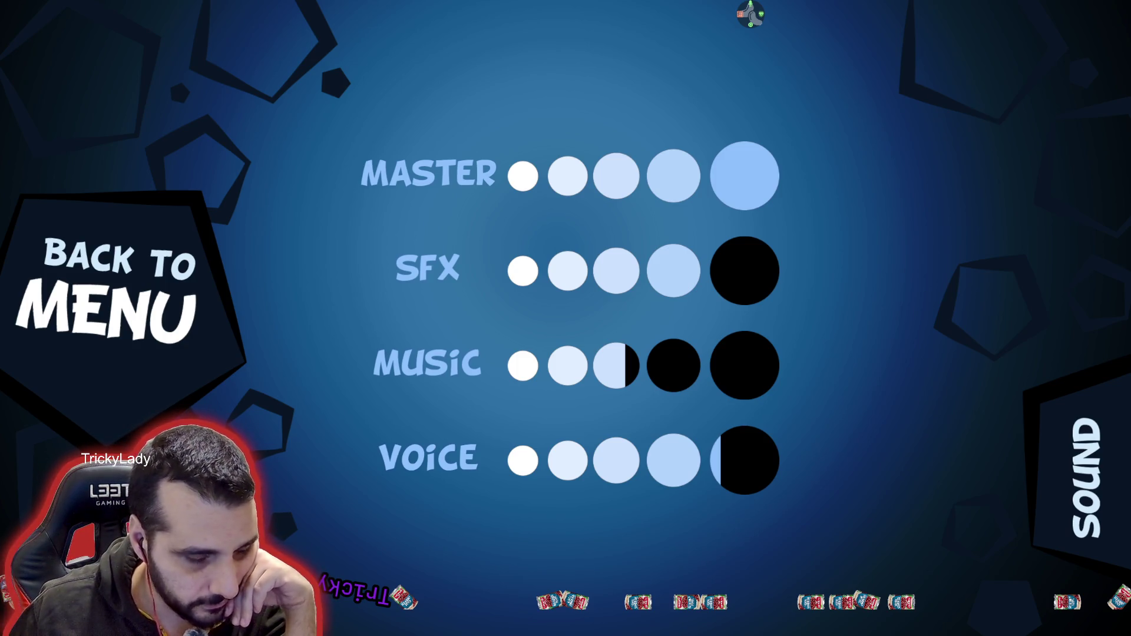
- Lower the system volume, set SFX to half and voice almost to full
{"action": "key", "text": "XF86AudioLowerVolume"}
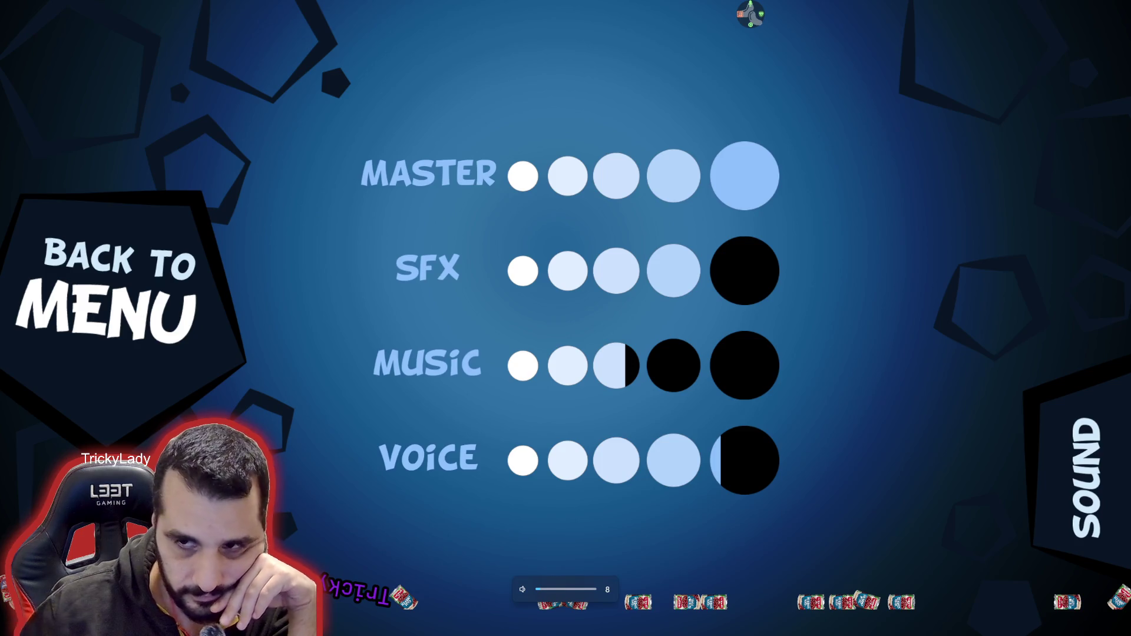
{"action": "mouse_move", "coordinate": [645, 259]}
{"action": "left_mouse_down"}
{"action": "mouse_move", "coordinate": [801, 286]}
{"action": "mouse_move", "coordinate": [672, 278]}
{"action": "mouse_move", "coordinate": [772, 284]}
{"action": "mouse_move", "coordinate": [755, 295]}
{"action": "left_mouse_up"}
{"action": "mouse_move", "coordinate": [644, 366]}
{"action": "left_mouse_down"}
{"action": "mouse_move", "coordinate": [788, 384]}
{"action": "mouse_move", "coordinate": [522, 365]}
{"action": "mouse_move", "coordinate": [725, 383]}
{"action": "mouse_move", "coordinate": [572, 381]}
{"action": "left_mouse_up"}
{"action": "mouse_move", "coordinate": [683, 448]}
{"action": "left_mouse_down"}
{"action": "mouse_move", "coordinate": [790, 475]}
{"action": "mouse_move", "coordinate": [775, 471]}
{"action": "left_mouse_up"}
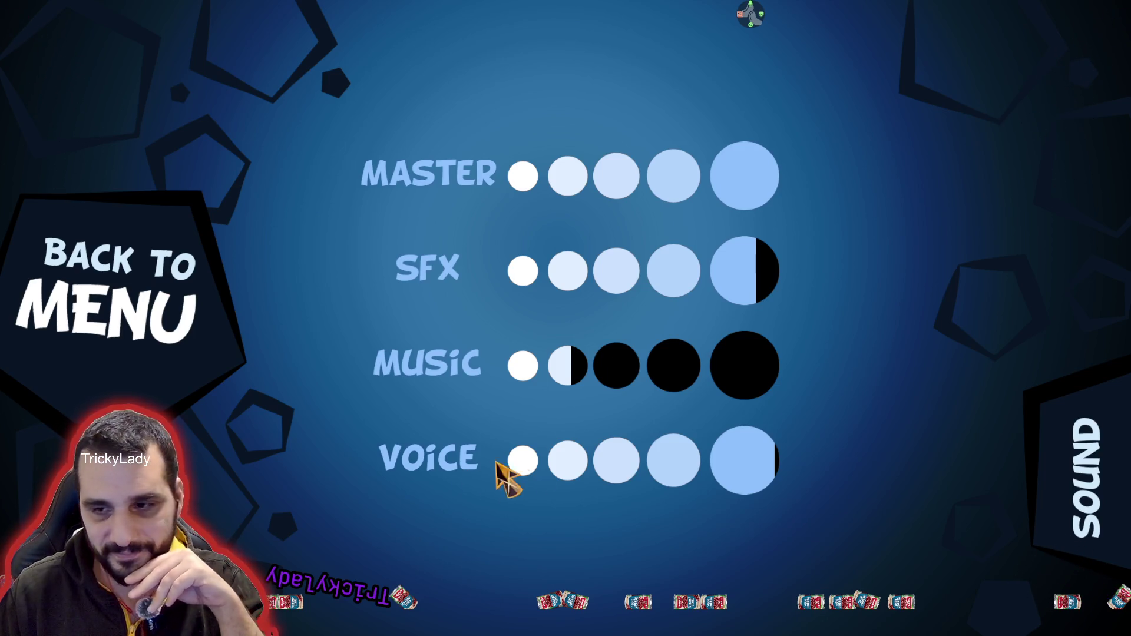
- Drop music to about one and a half dots, lower master slightly, then view the credits
{"action": "left_click", "coordinate": [585, 366]}
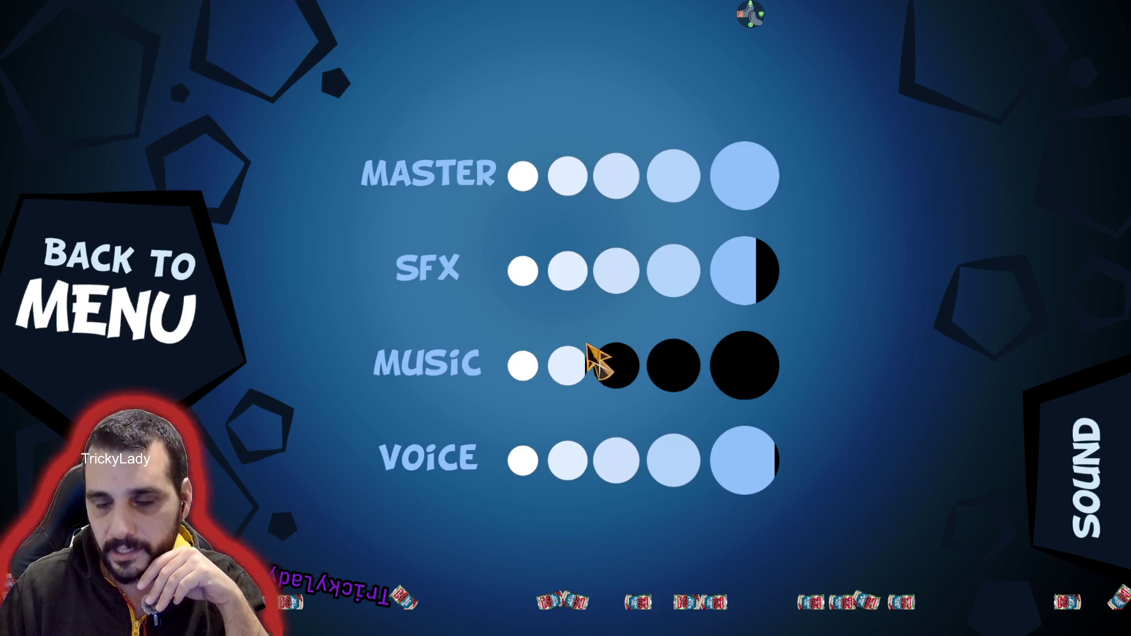
{"action": "left_click", "coordinate": [602, 372]}
{"action": "left_click", "coordinate": [601, 373]}
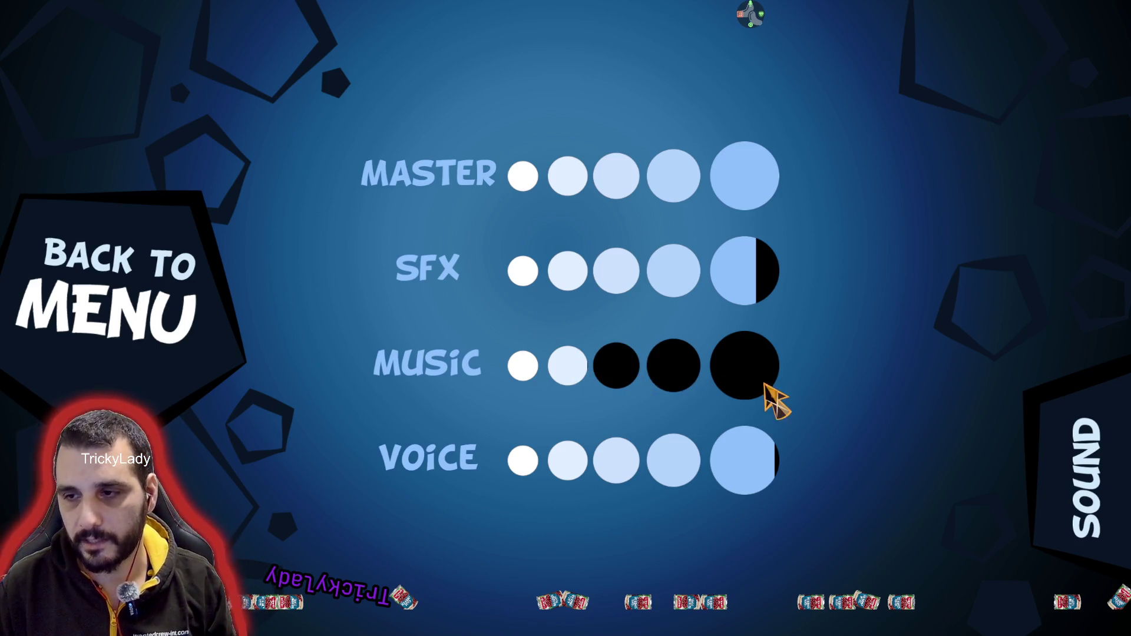
{"action": "left_click", "coordinate": [568, 366]}
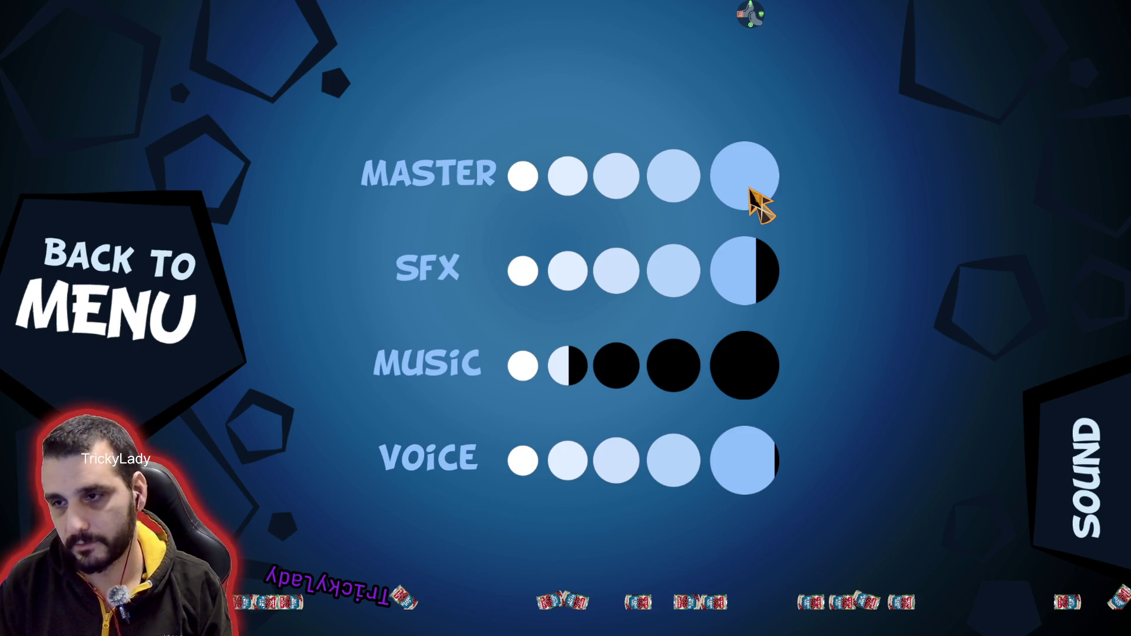
{"action": "left_click", "coordinate": [765, 174]}
{"action": "mouse_move", "coordinate": [766, 172]}
{"action": "left_mouse_down"}
{"action": "mouse_move", "coordinate": [512, 168]}
{"action": "mouse_move", "coordinate": [476, 190]}
{"action": "mouse_move", "coordinate": [734, 184]}
{"action": "left_mouse_up"}
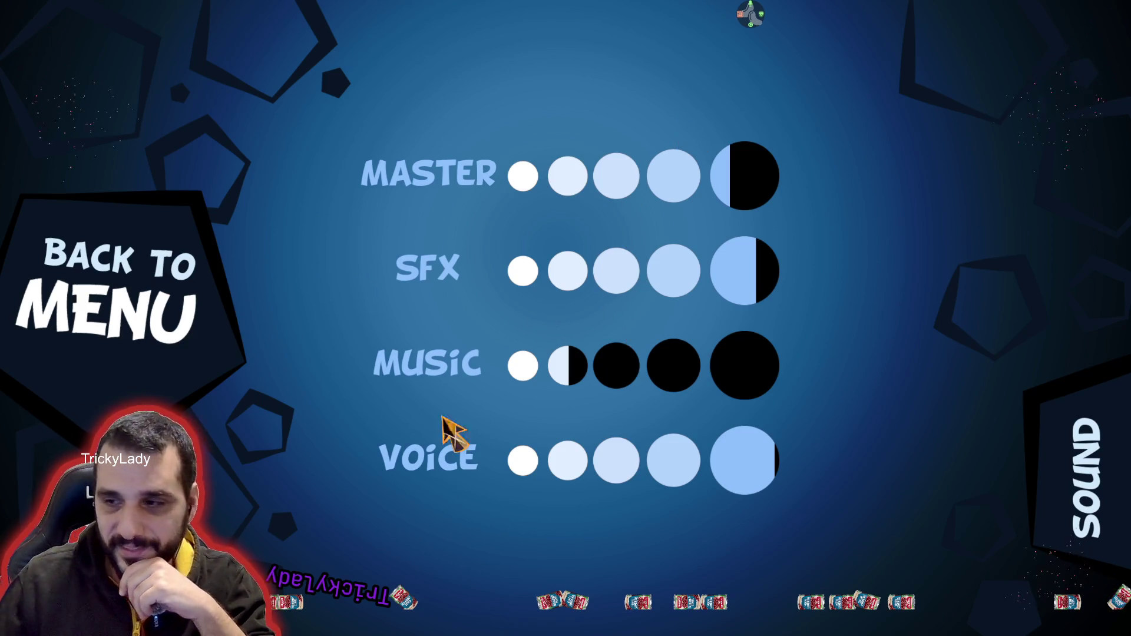
{"action": "left_click", "coordinate": [124, 300]}
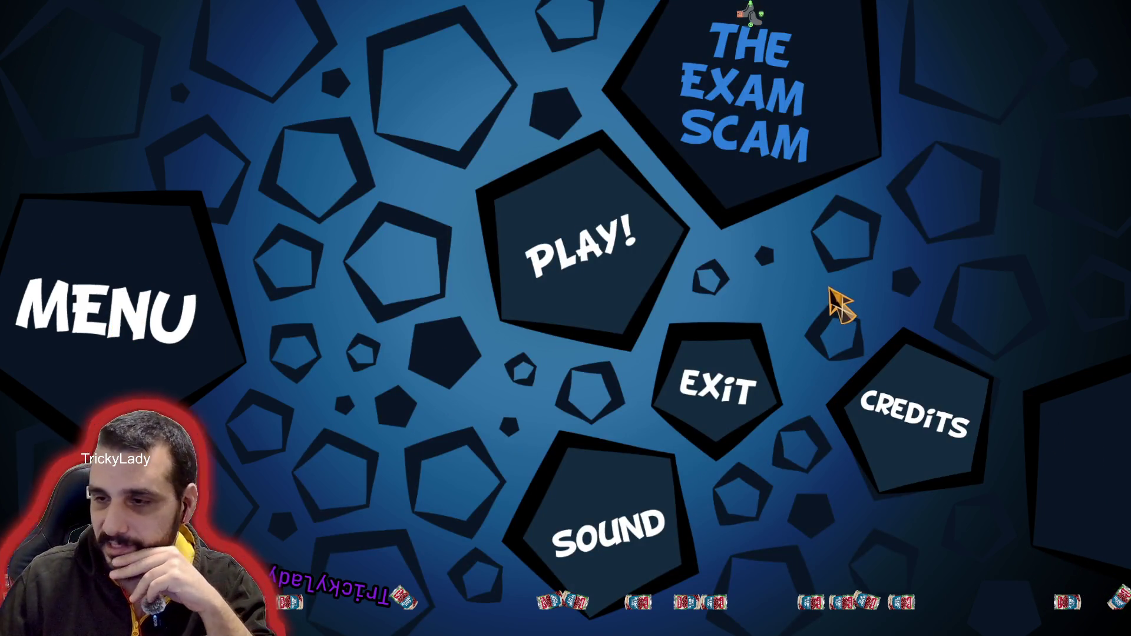
{"action": "left_click", "coordinate": [936, 386]}
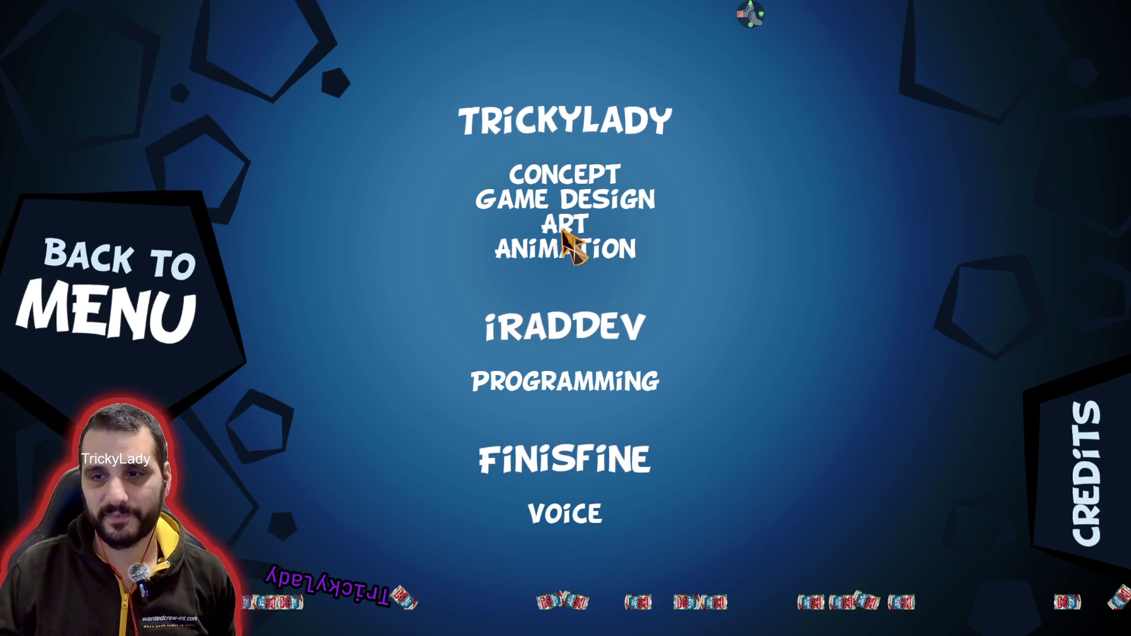
{"action": "left_click", "coordinate": [145, 323]}
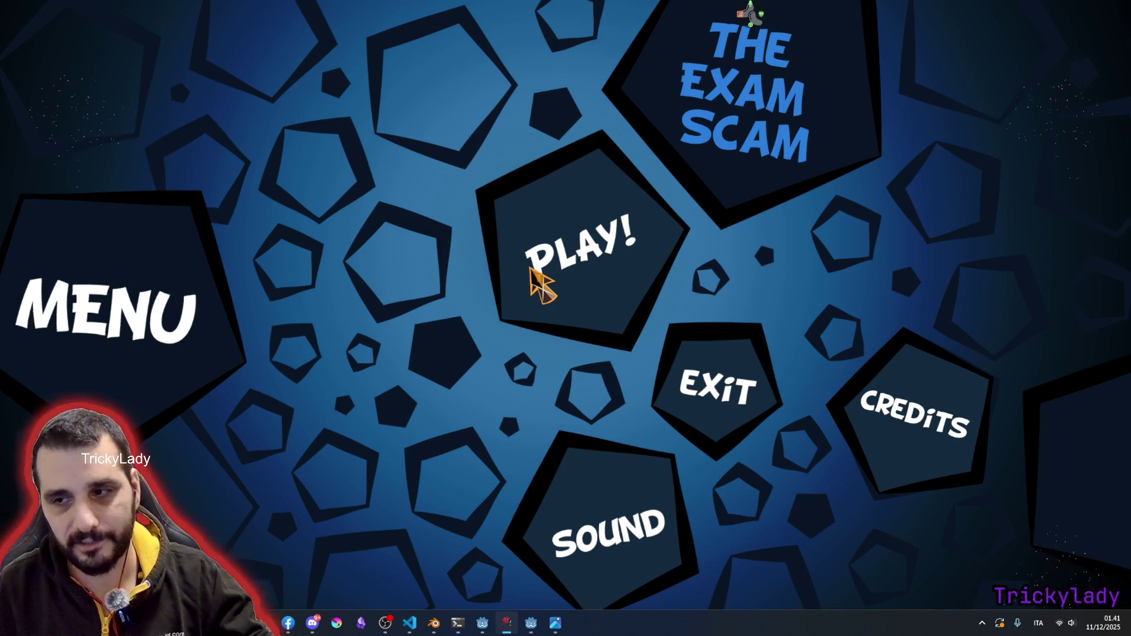
- Start a new game and make the first paper cut once Level 1 begins
{"action": "left_click", "coordinate": [591, 259]}
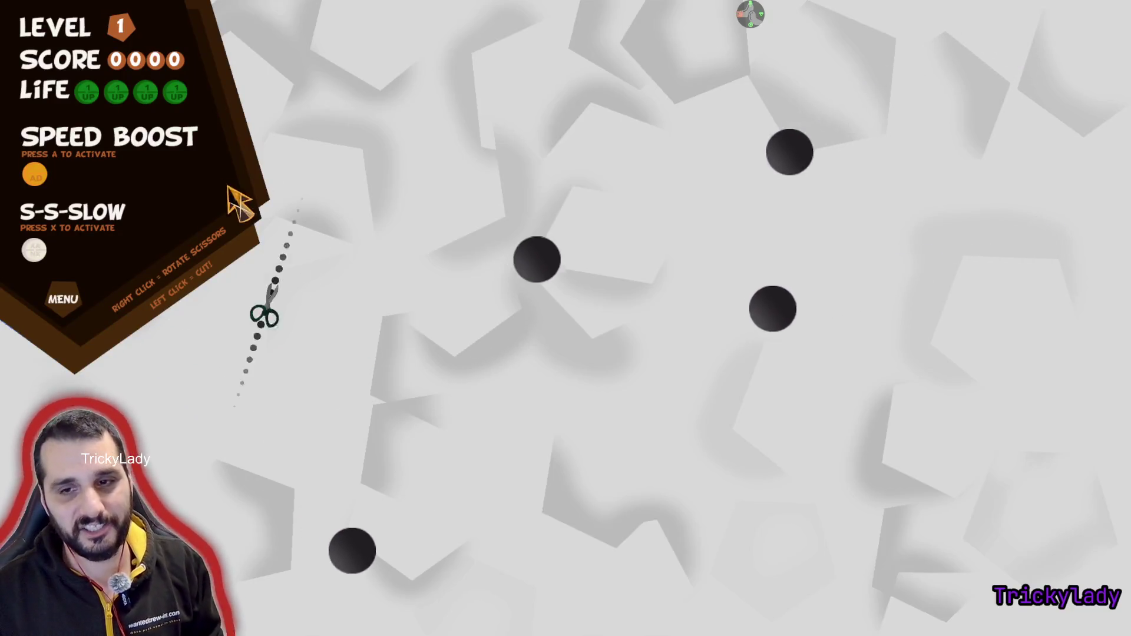
{"action": "left_click", "coordinate": [252, 240]}
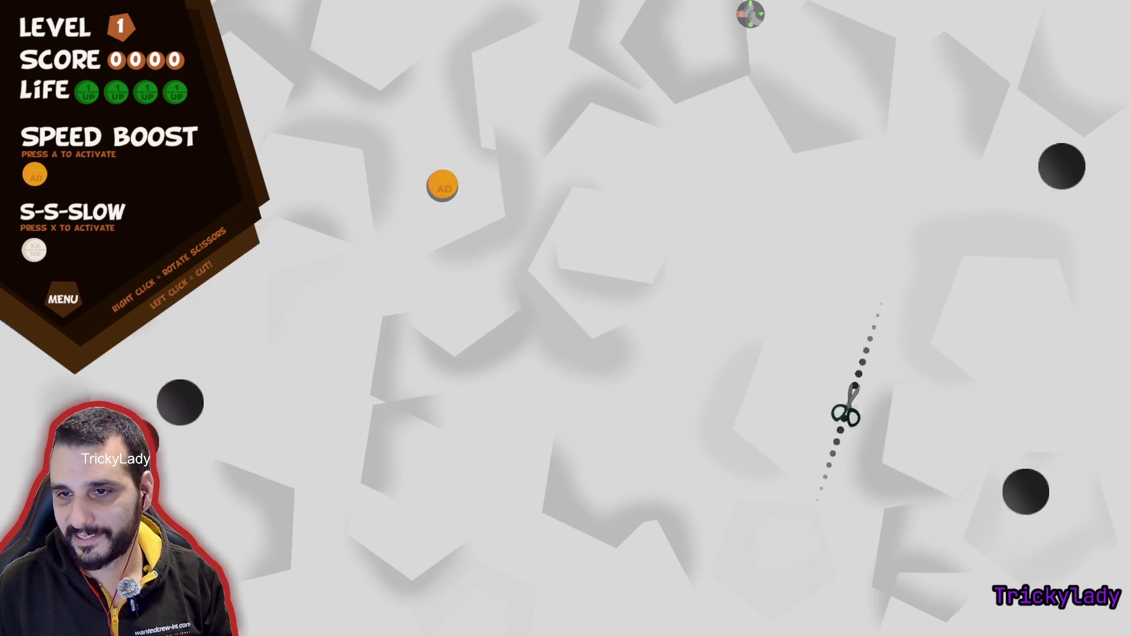
- Cut off the left and bottom strips, trigger S-S-SLOW, and slice away the upper-left part
{"action": "left_click", "coordinate": [375, 242]}
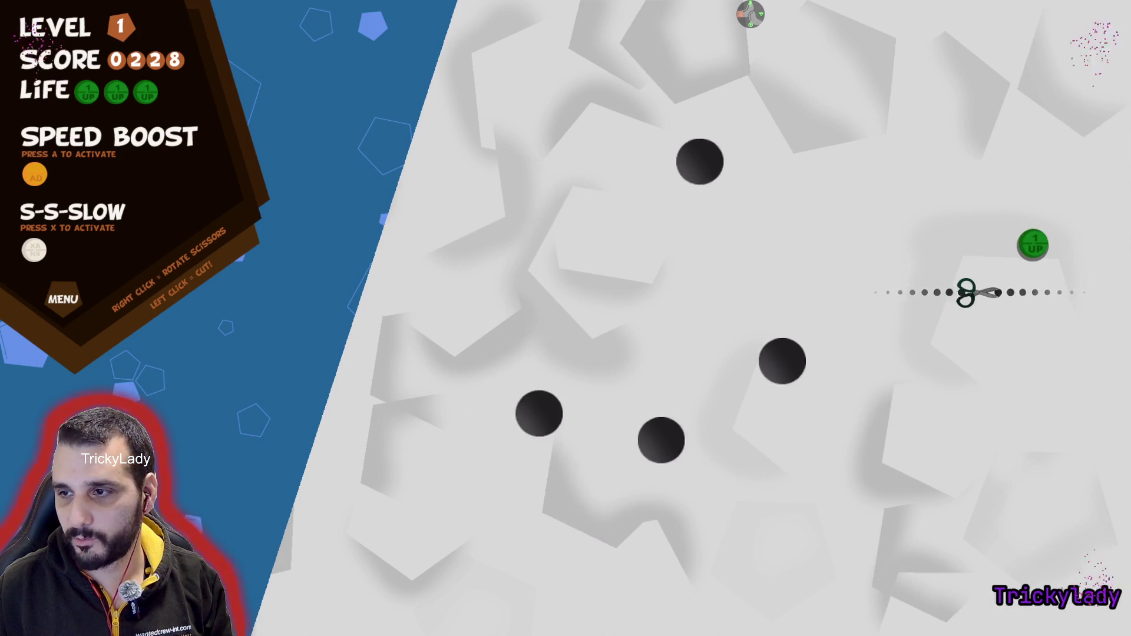
{"action": "left_click", "coordinate": [698, 474]}
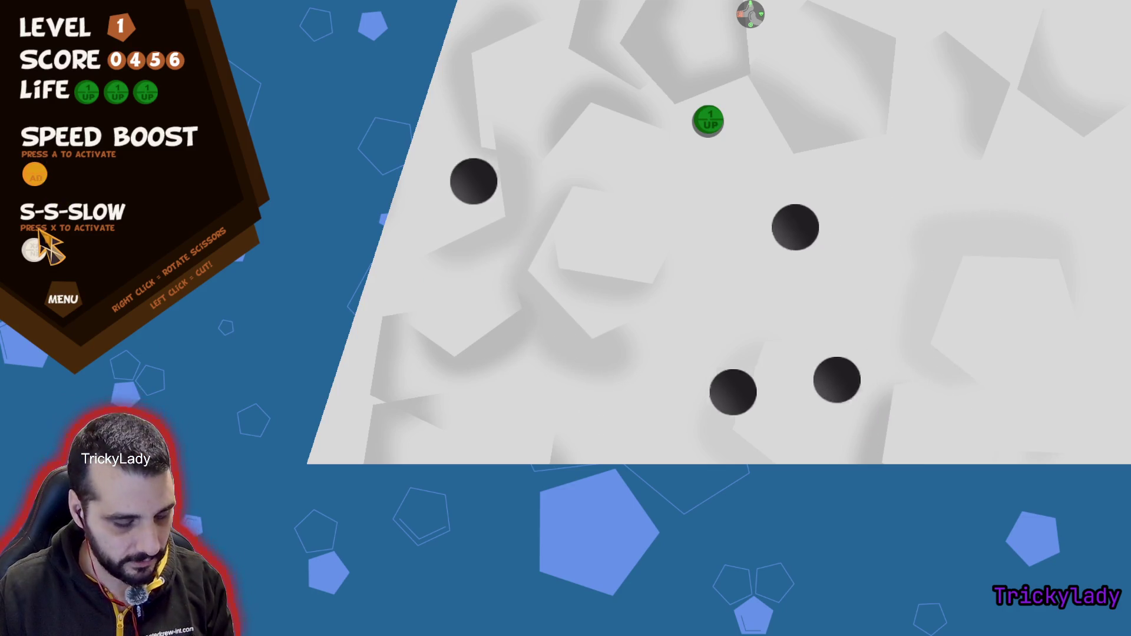
{"action": "right_click", "coordinate": [803, 169]}
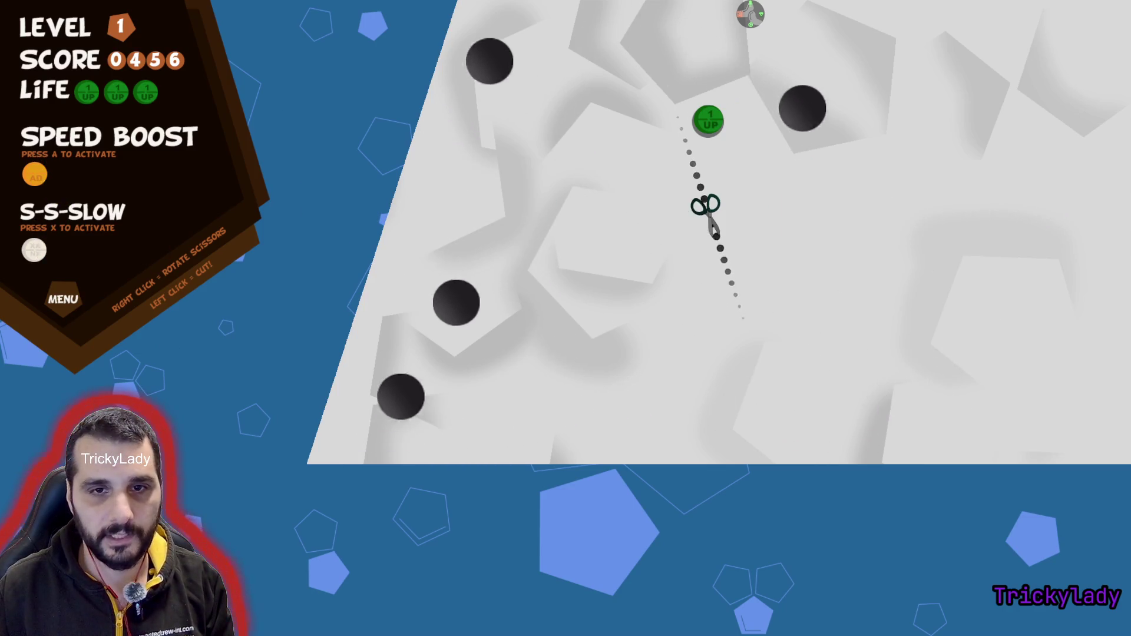
{"action": "key", "text": "x"}
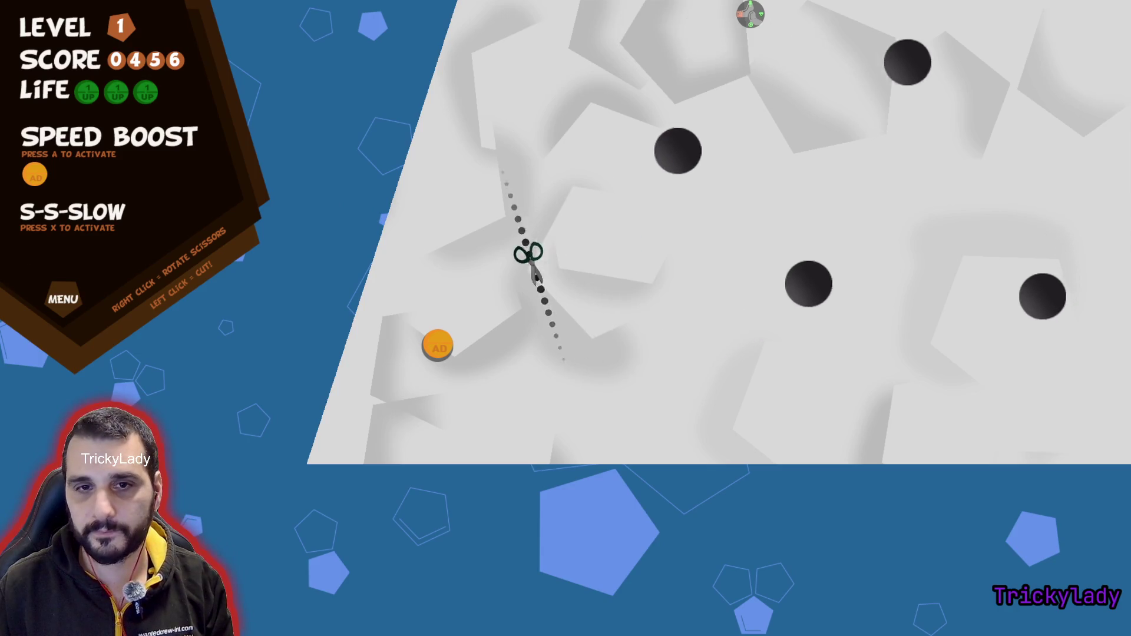
{"action": "left_click", "coordinate": [464, 313]}
{"action": "right_click", "coordinate": [479, 304]}
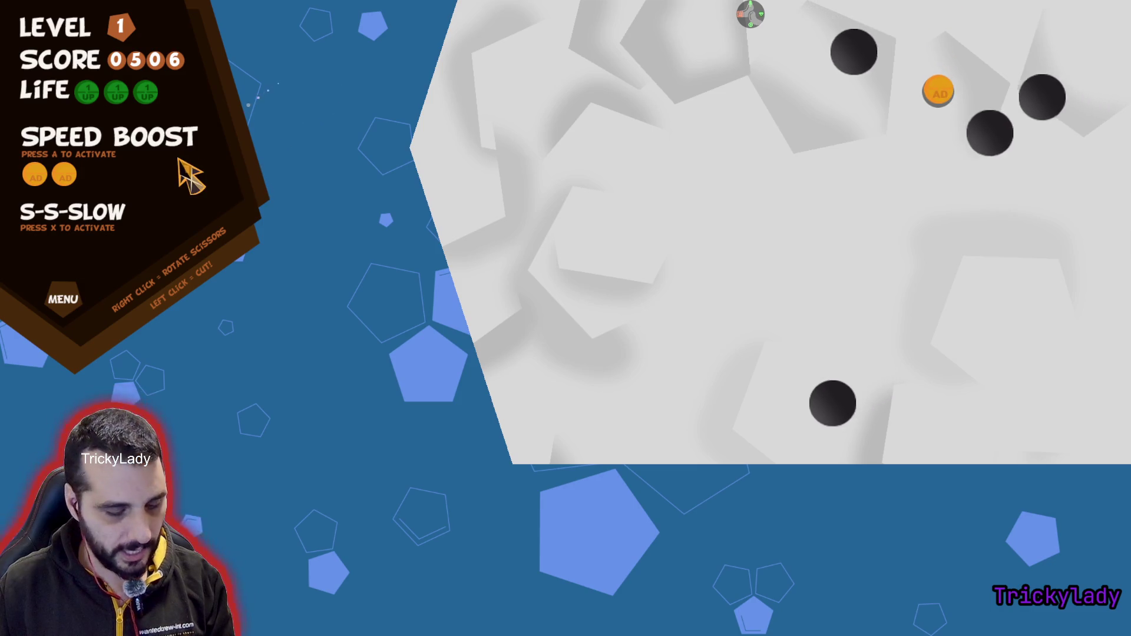
{"action": "left_click", "coordinate": [828, 79]}
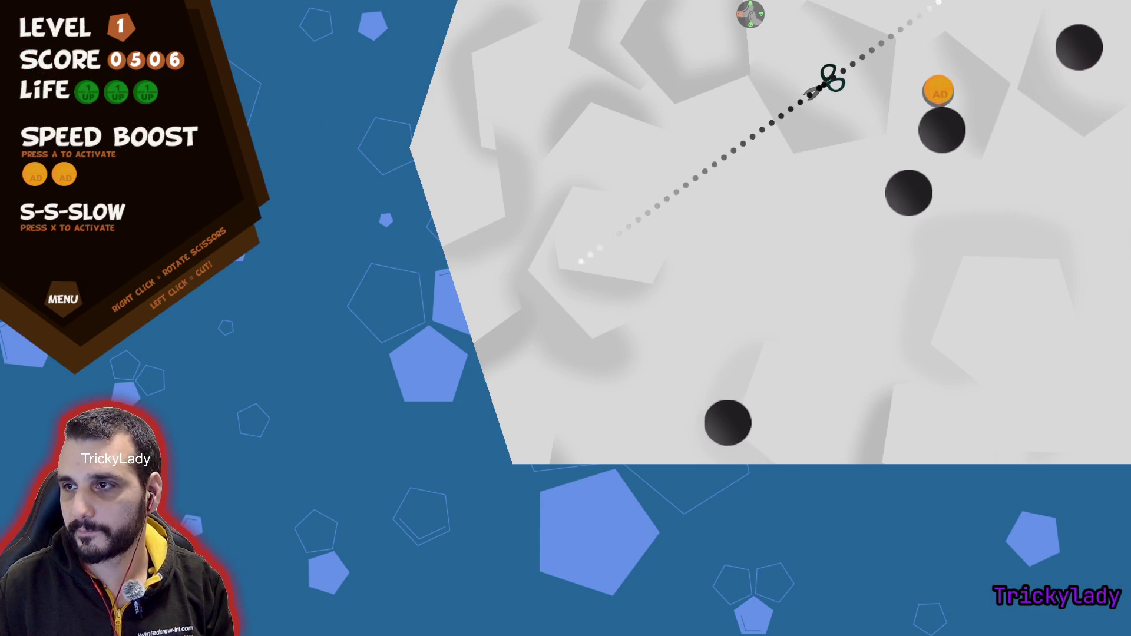
{"action": "right_click", "coordinate": [874, 108]}
- Use a speed boost, make the remaining cuts to clear Level 1, and continue to Level 2
{"action": "key", "text": "a"}
{"action": "left_click", "coordinate": [934, 214]}
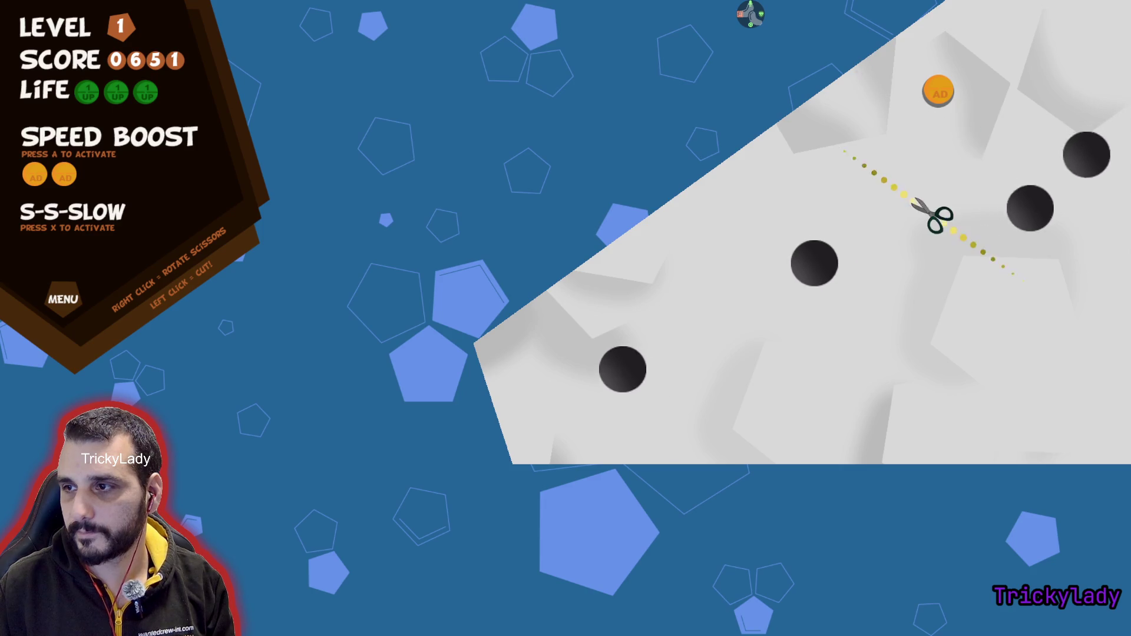
{"action": "right_click", "coordinate": [952, 182]}
{"action": "left_click", "coordinate": [1007, 118]}
{"action": "right_click", "coordinate": [1040, 147]}
{"action": "left_click", "coordinate": [1040, 148]}
{"action": "right_click", "coordinate": [825, 311]}
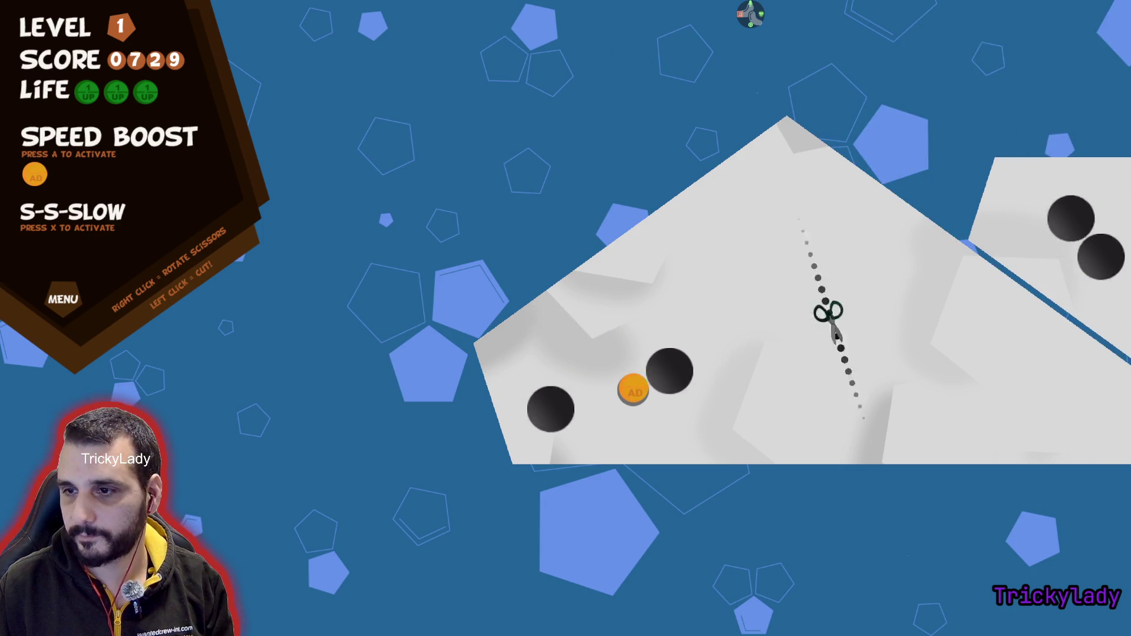
{"action": "left_click", "coordinate": [747, 383]}
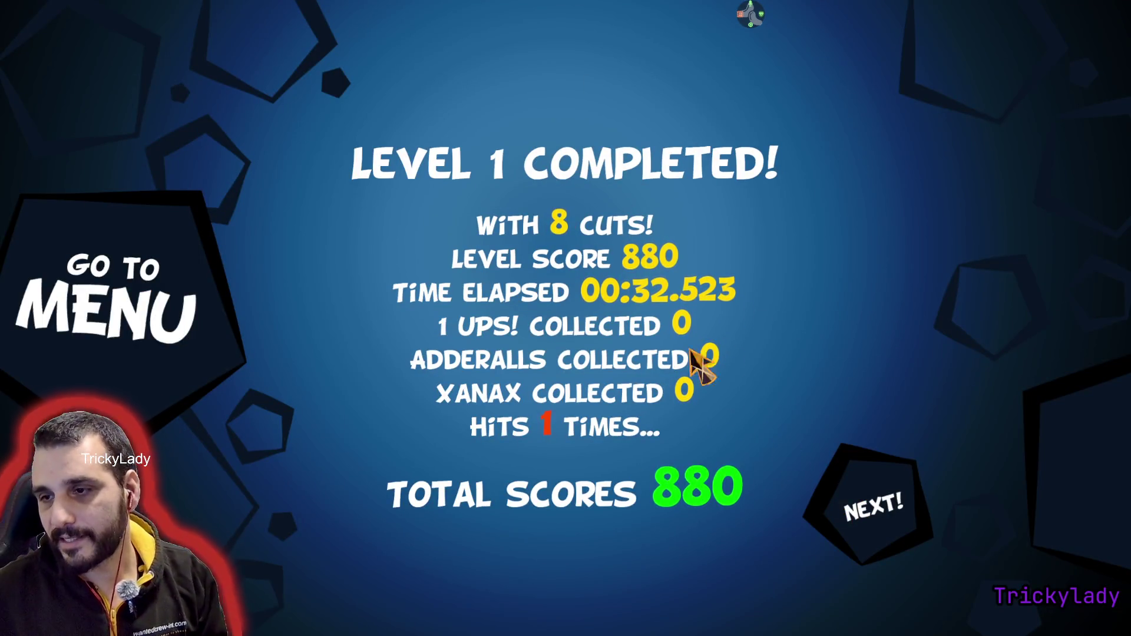
{"action": "left_click", "coordinate": [888, 500]}
- Make diagonal, horizontal and steep cuts in Level 2 until losing, then return to the menu
{"action": "left_click", "coordinate": [328, 389]}
{"action": "right_click", "coordinate": [323, 371]}
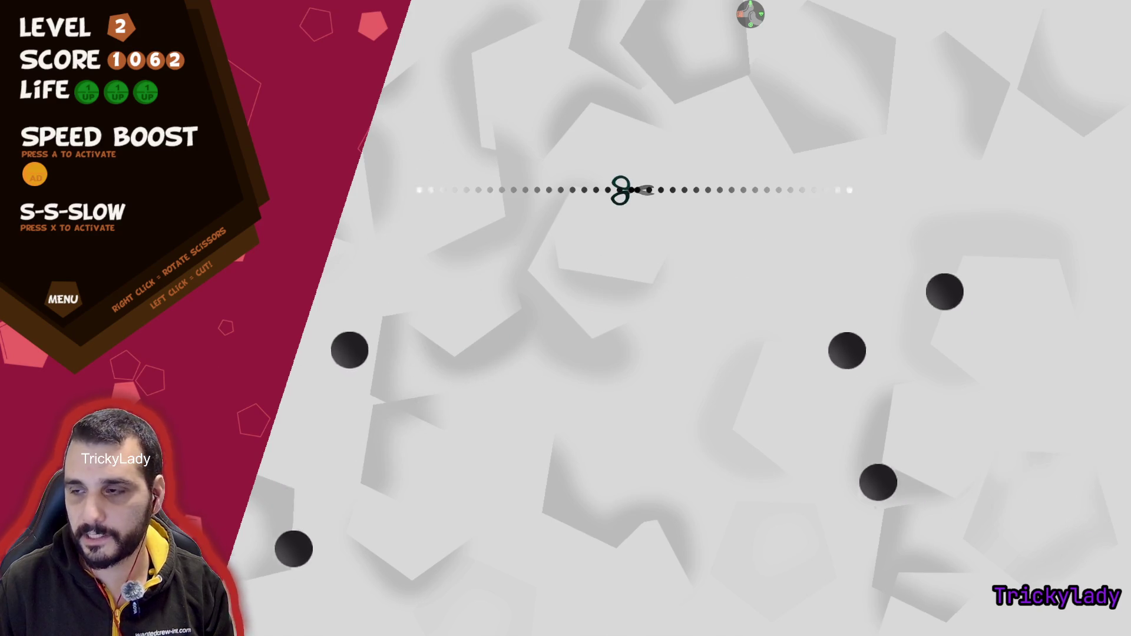
{"action": "left_click", "coordinate": [737, 206]}
{"action": "left_click", "coordinate": [649, 538]}
{"action": "left_click", "coordinate": [638, 209]}
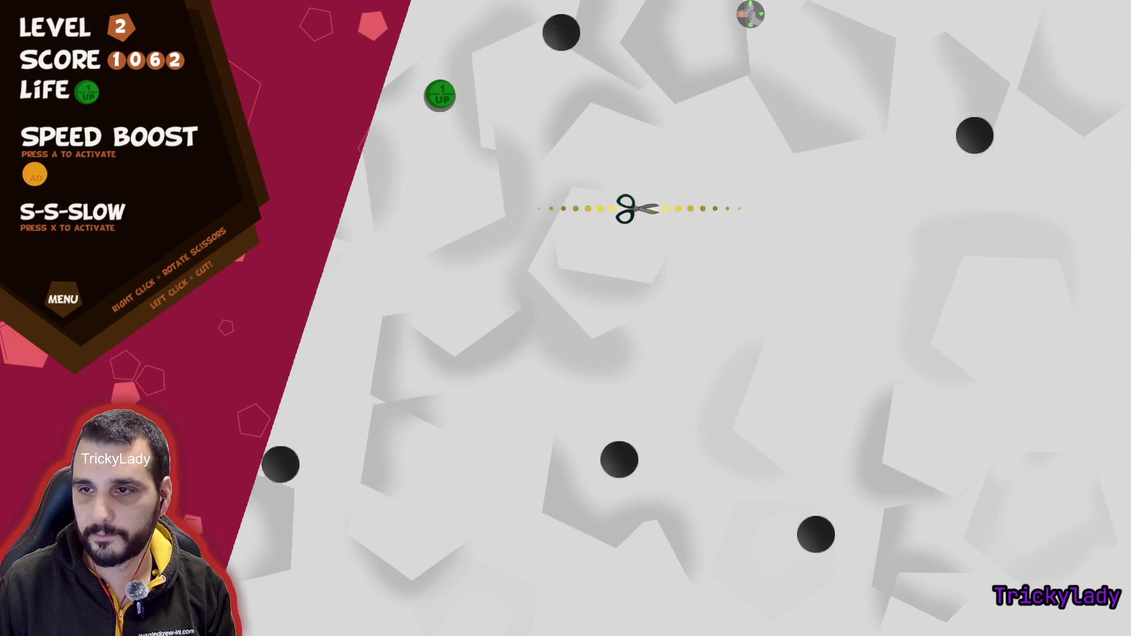
{"action": "right_click", "coordinate": [634, 205]}
{"action": "left_click", "coordinate": [480, 118]}
{"action": "right_click", "coordinate": [463, 168]}
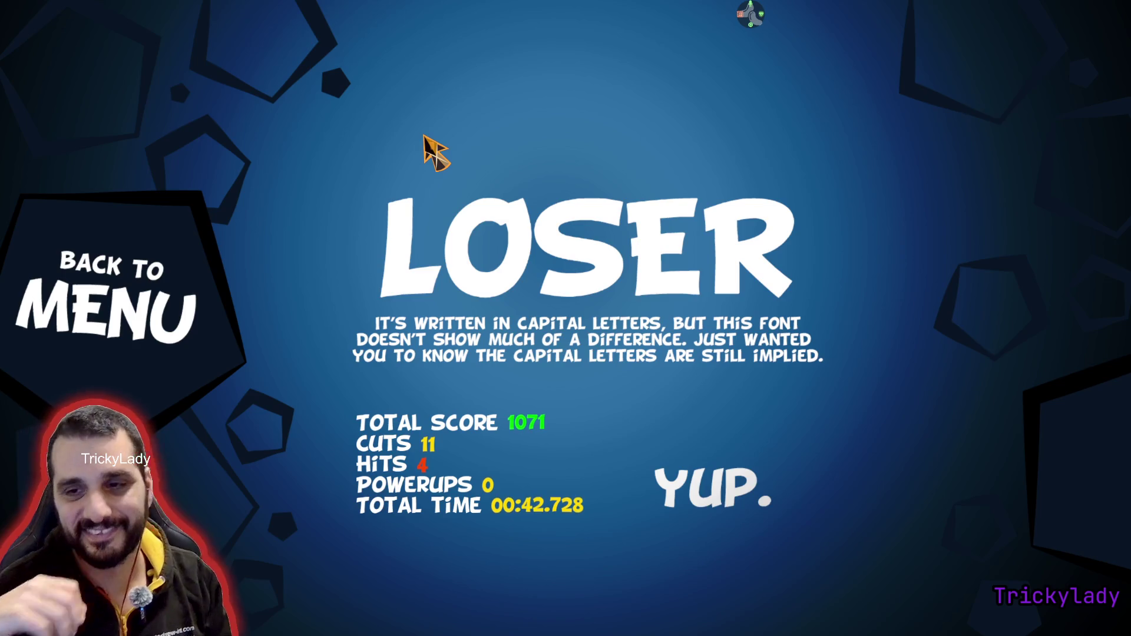
{"action": "left_click", "coordinate": [122, 347]}
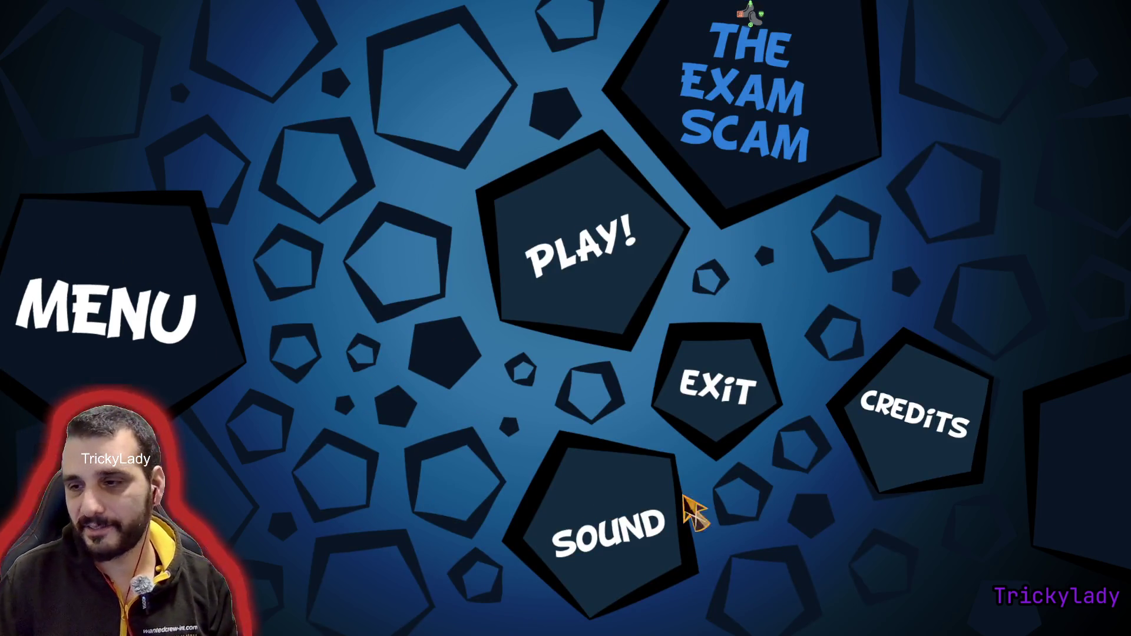
- Exit fullscreen, reload the page, relaunch the game full screen, and start a new game
{"action": "key", "text": "Escape"}
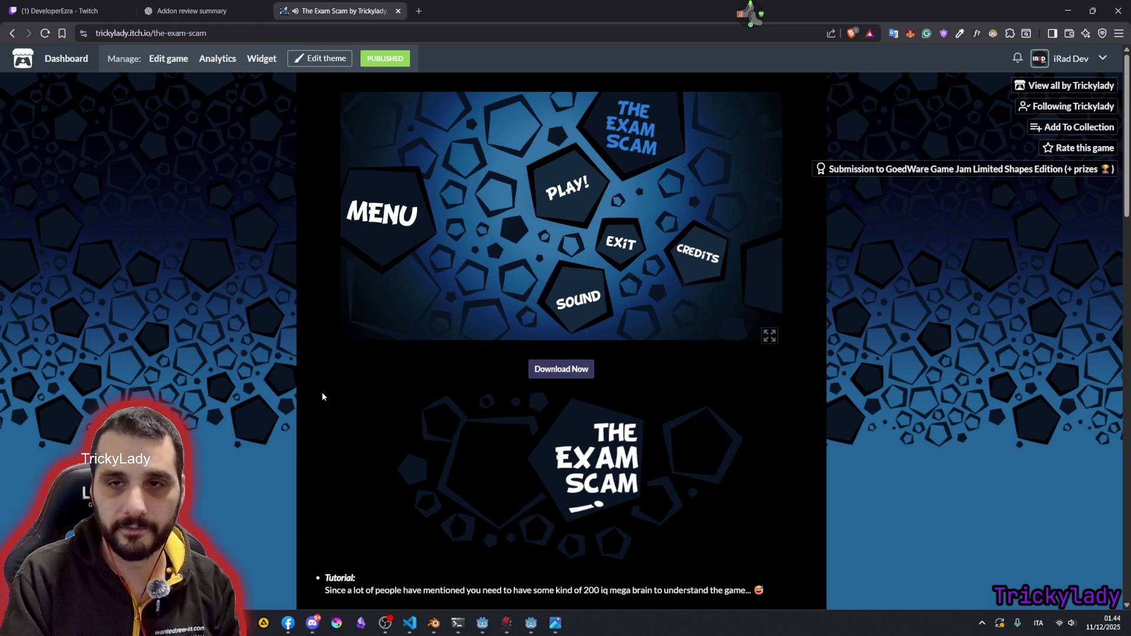
{"action": "key", "text": "F5"}
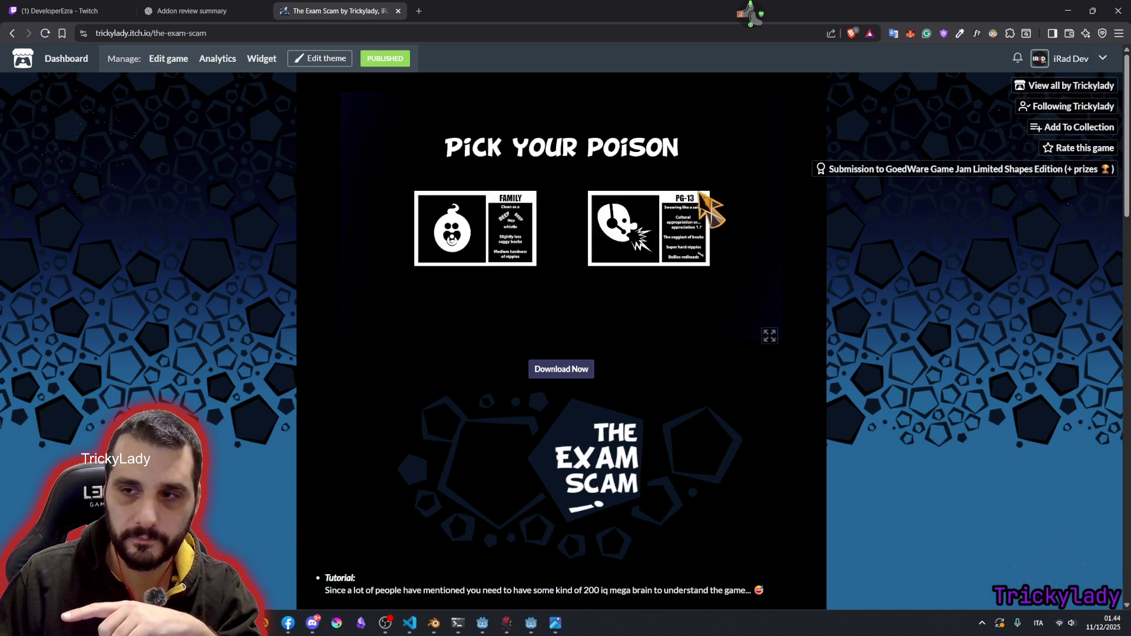
{"action": "left_click", "coordinate": [770, 336]}
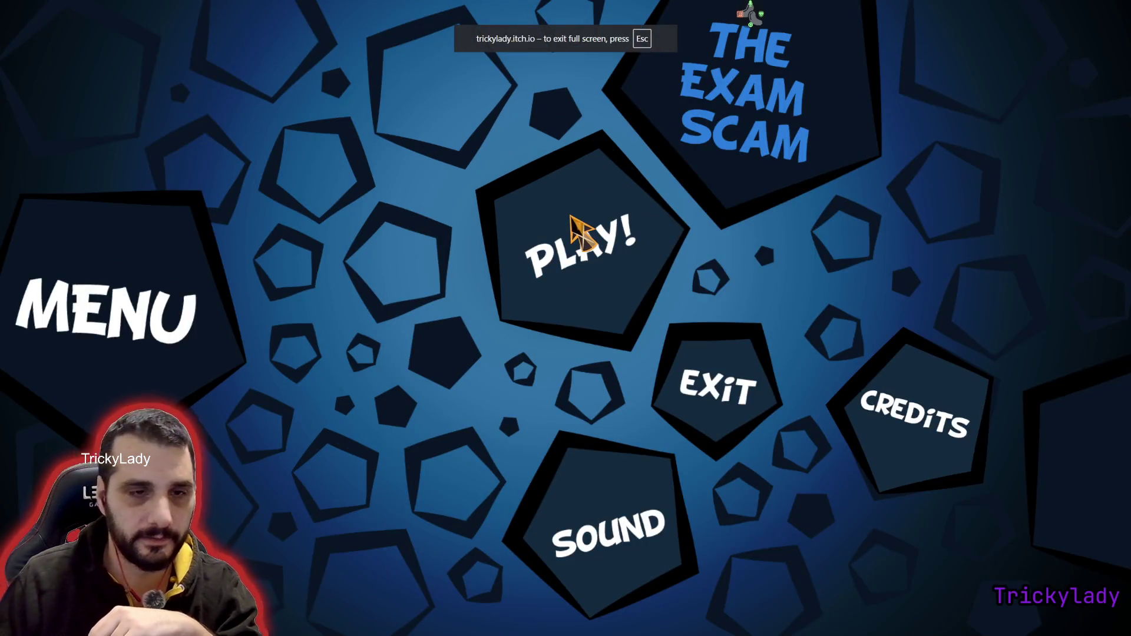
{"action": "left_click", "coordinate": [571, 216]}
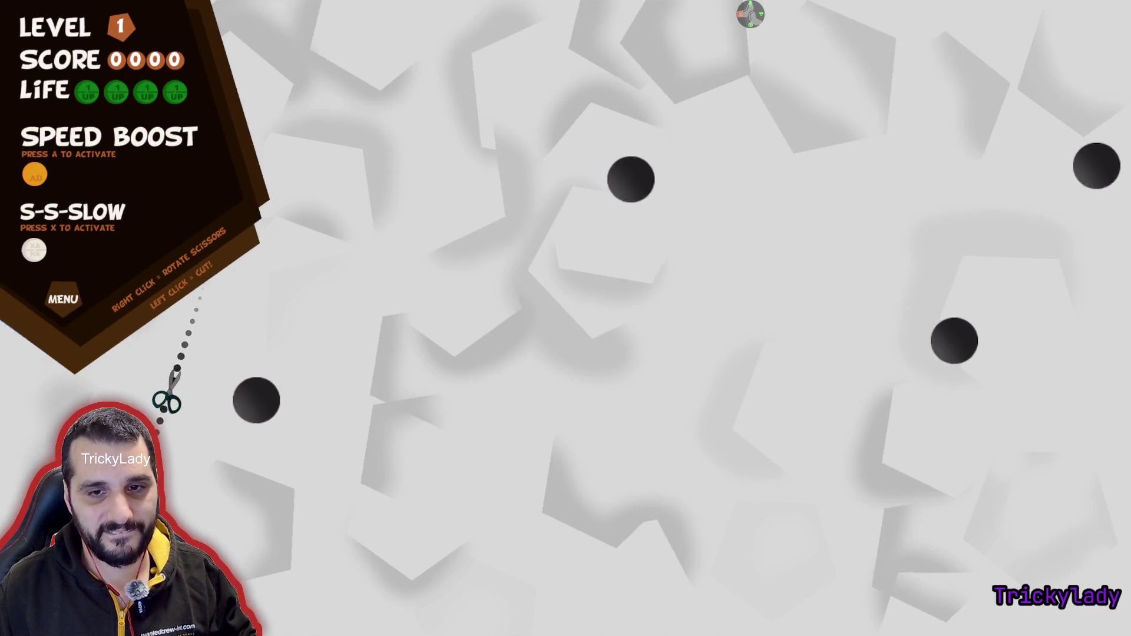
- Cut away the lower-left strip and more pieces, collecting the XANX pill along the way
{"action": "left_click", "coordinate": [168, 400]}
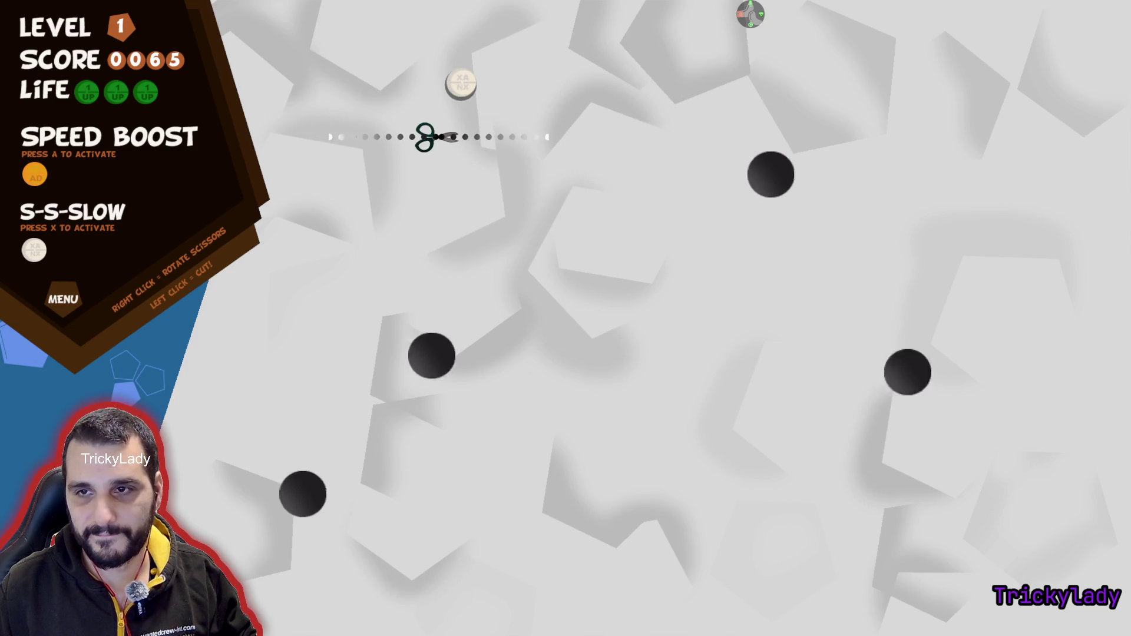
{"action": "left_click", "coordinate": [424, 137]}
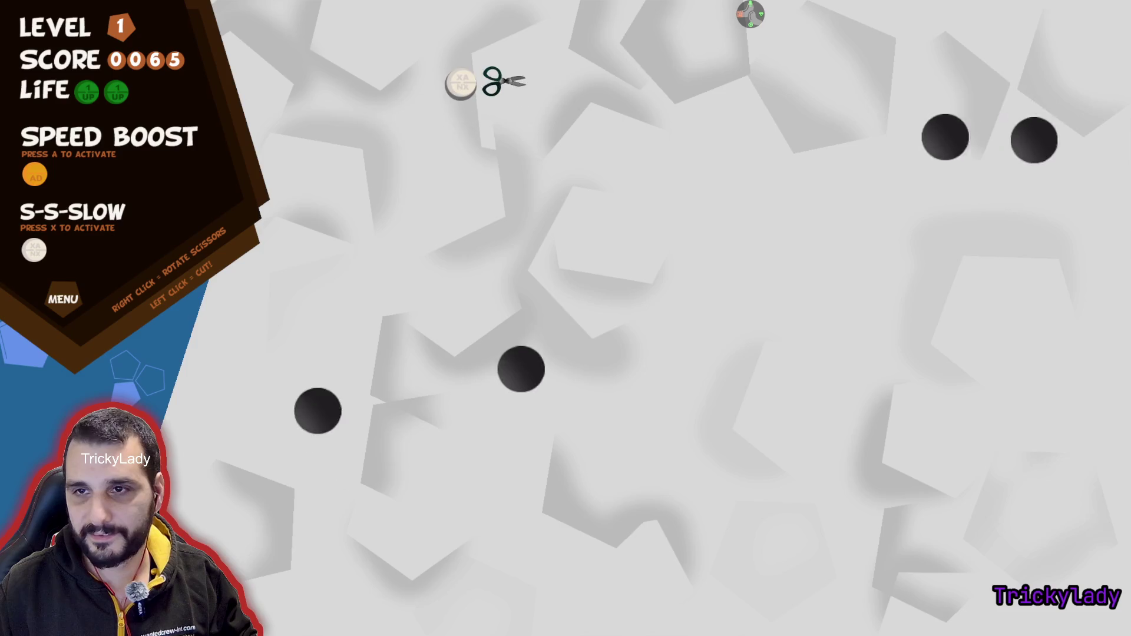
{"action": "left_click", "coordinate": [366, 538]}
{"action": "right_click", "coordinate": [380, 494]}
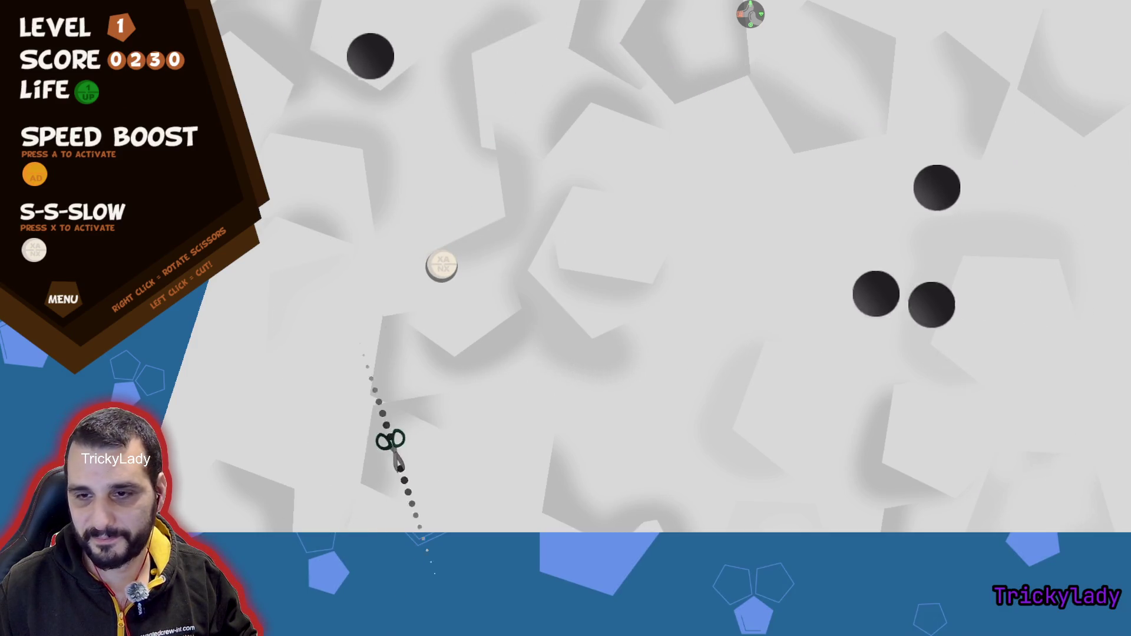
{"action": "left_click", "coordinate": [491, 297]}
{"action": "right_click", "coordinate": [538, 197]}
{"action": "left_click", "coordinate": [518, 88]}
- Make the vertical and horizontal cuts that end the round as LOSER, then return to the menu
{"action": "right_click", "coordinate": [715, 518]}
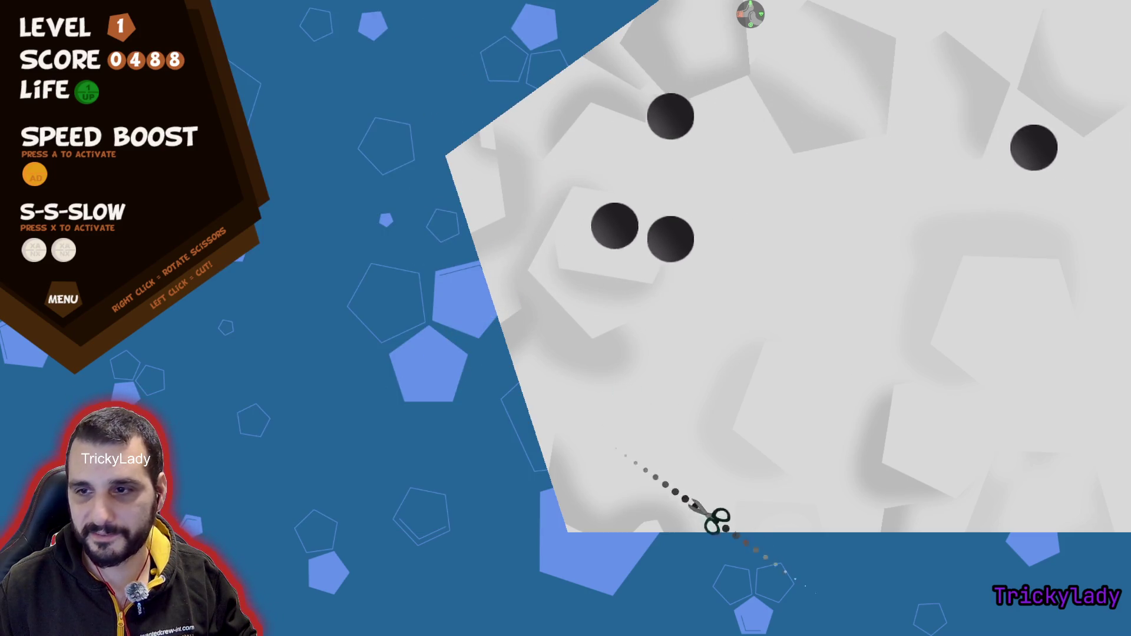
{"action": "right_click", "coordinate": [760, 413]}
{"action": "left_click", "coordinate": [642, 206]}
{"action": "right_click", "coordinate": [616, 283]}
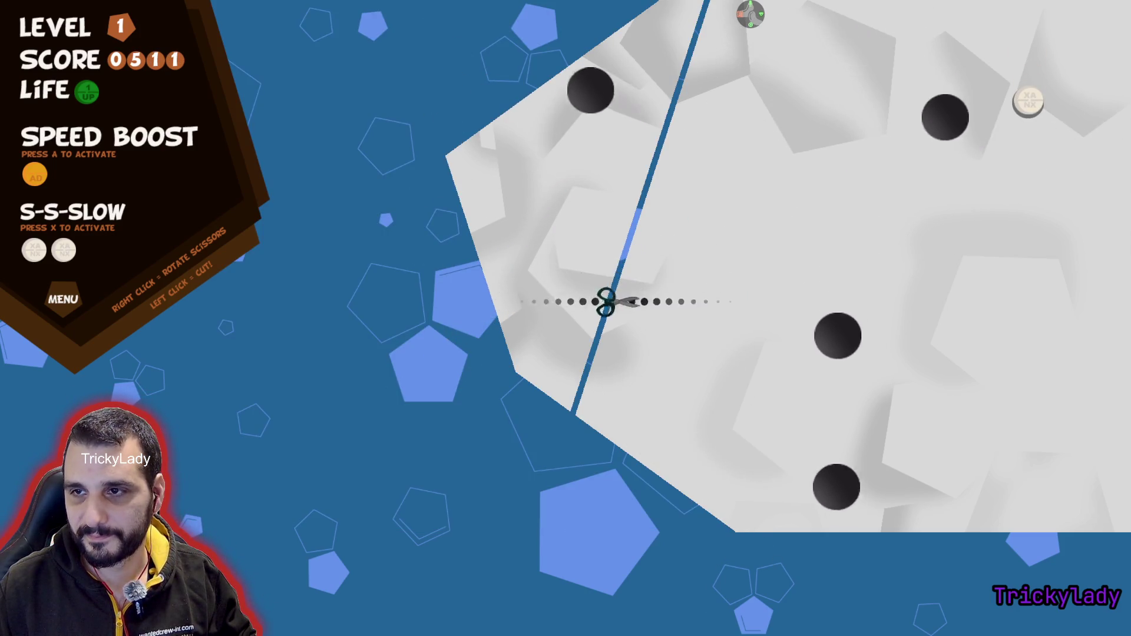
{"action": "left_click", "coordinate": [562, 230]}
{"action": "right_click", "coordinate": [589, 94]}
{"action": "left_click", "coordinate": [591, 89]}
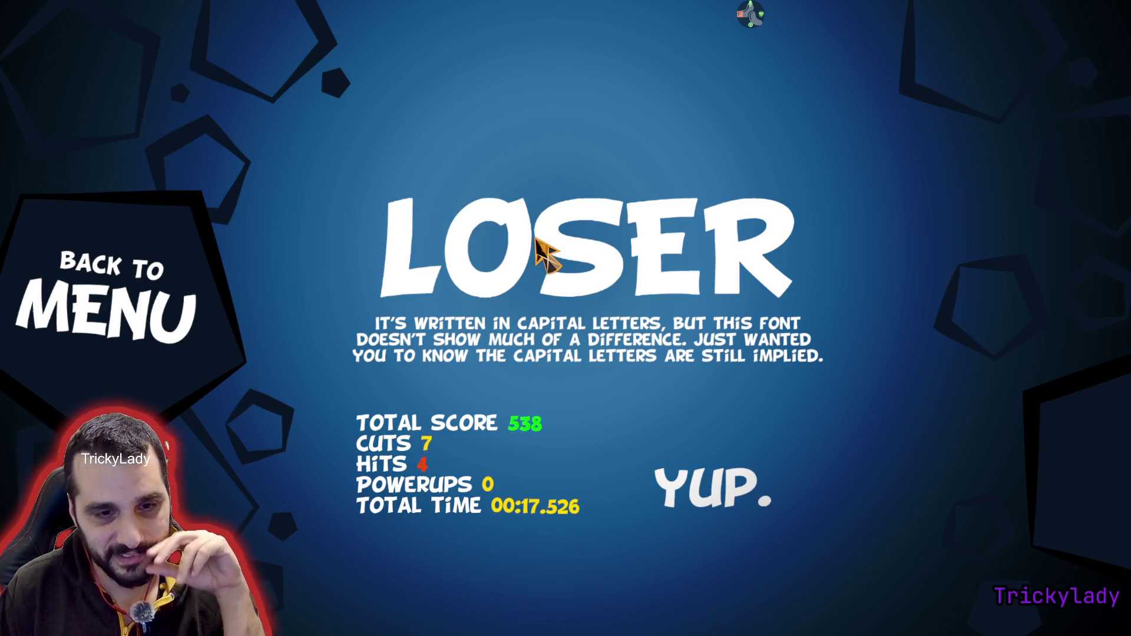
{"action": "left_click", "coordinate": [200, 304]}
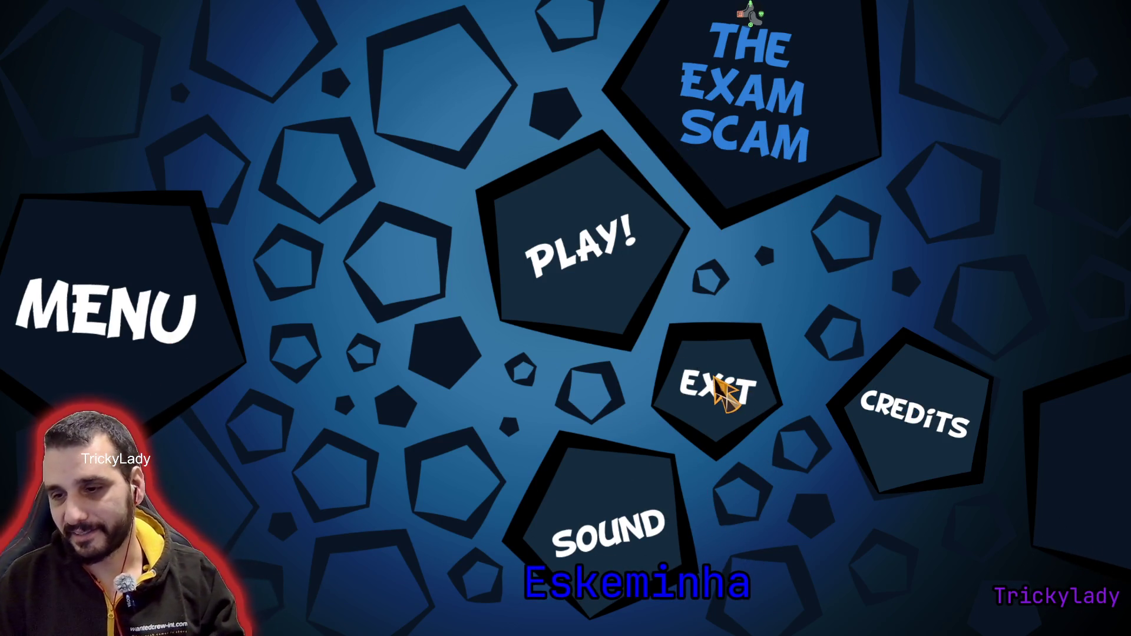
- Exit The Exam Scam and close its browser tab
{"action": "left_click", "coordinate": [736, 377]}
{"action": "left_click", "coordinate": [398, 12]}
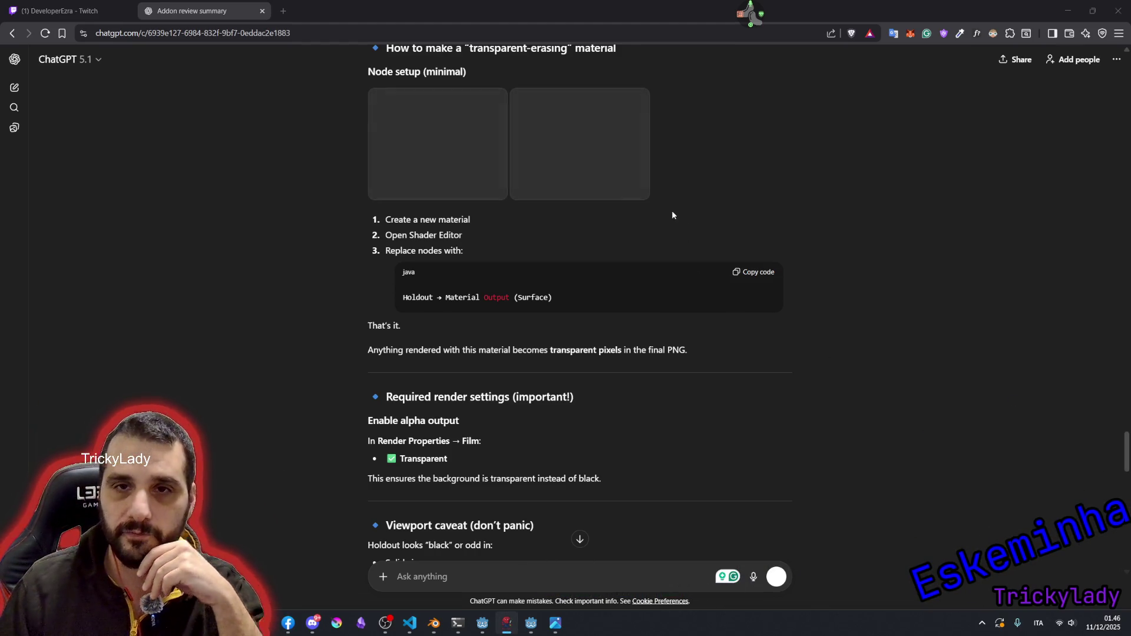
- Select the Holdout → Material Output line in the chat, then return to Godot's al_soldier scene
{"action": "triple_click", "coordinate": [404, 298]}
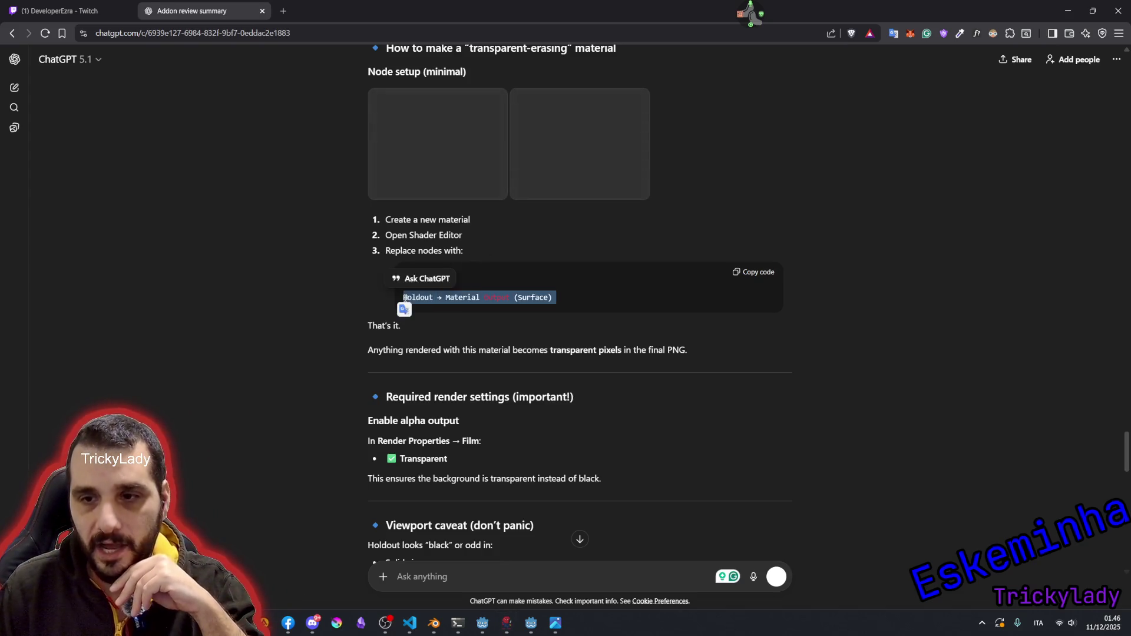
{"action": "mouse_move", "coordinate": [530, 623]}
{"action": "left_click", "coordinate": [545, 603]}
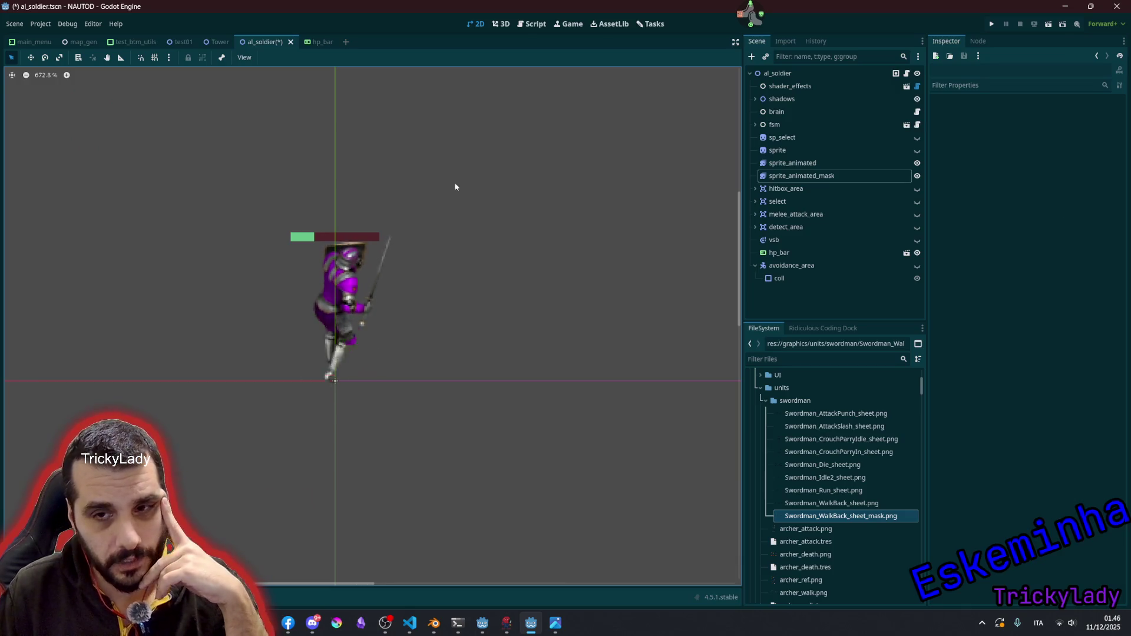
- Clear the viewport selection and select sprite_animated_mask to inspect its properties
{"action": "scroll", "coordinate": [419, 244], "scroll_direction": "down", "scroll_amount": 3}
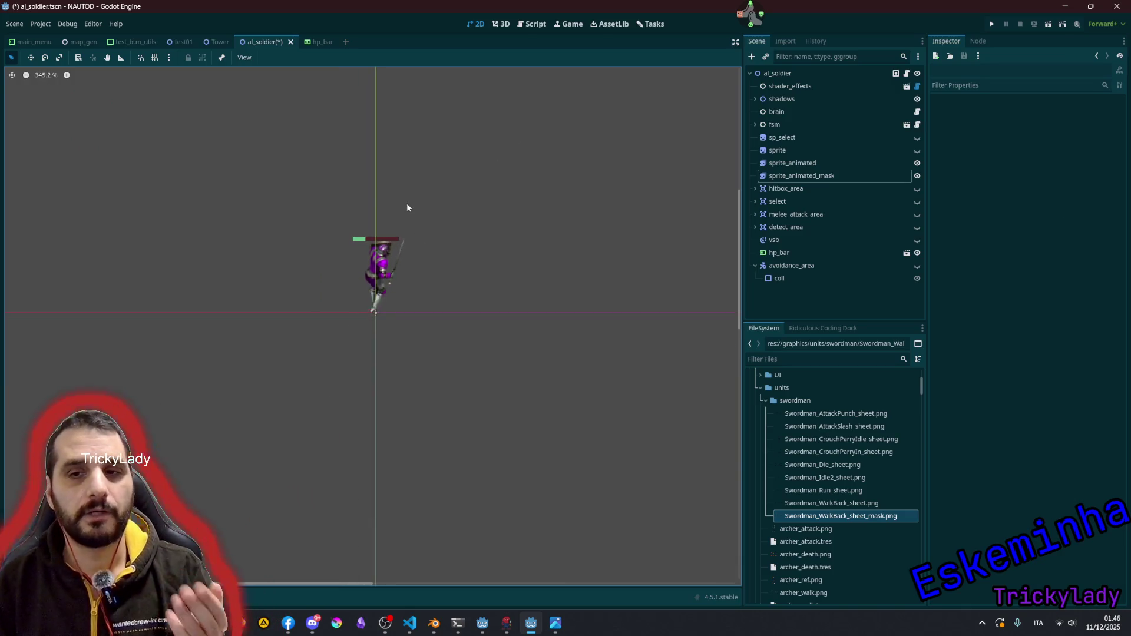
{"action": "left_click", "coordinate": [469, 215]}
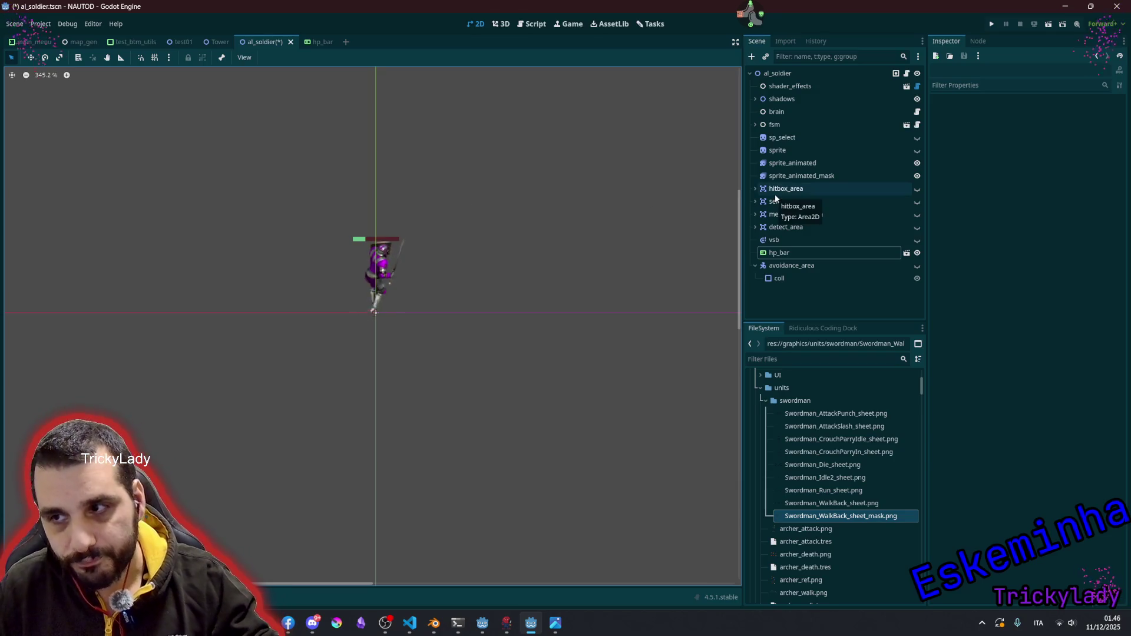
{"action": "scroll", "coordinate": [384, 278], "scroll_direction": "up", "scroll_amount": 3}
{"action": "scroll", "coordinate": [383, 278], "scroll_direction": "up", "scroll_amount": 1}
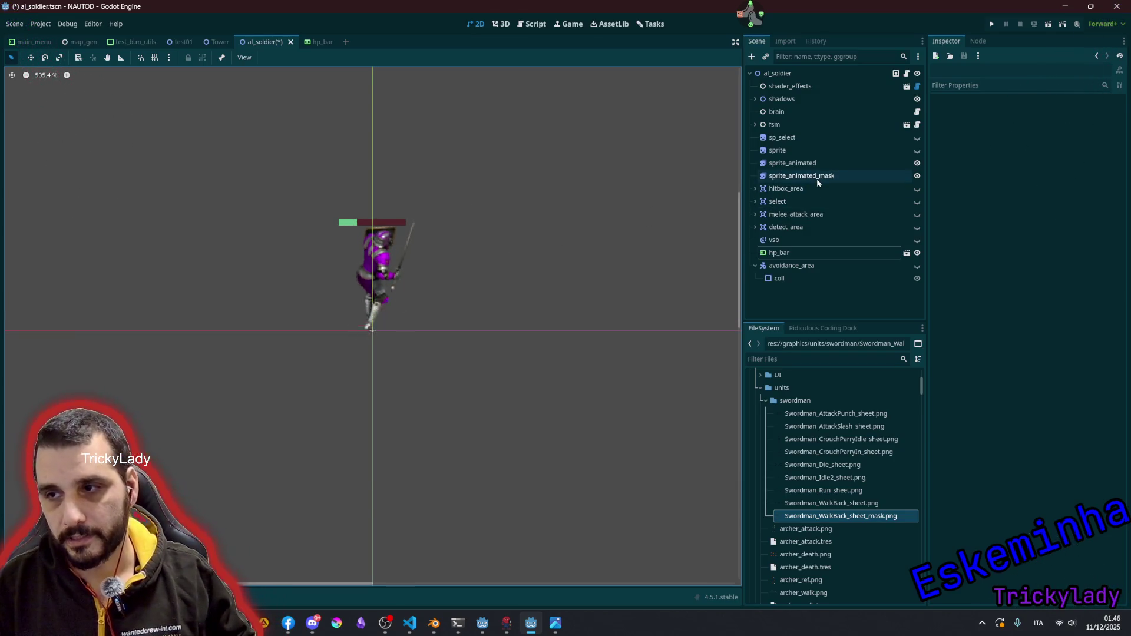
{"action": "left_click", "coordinate": [817, 176]}
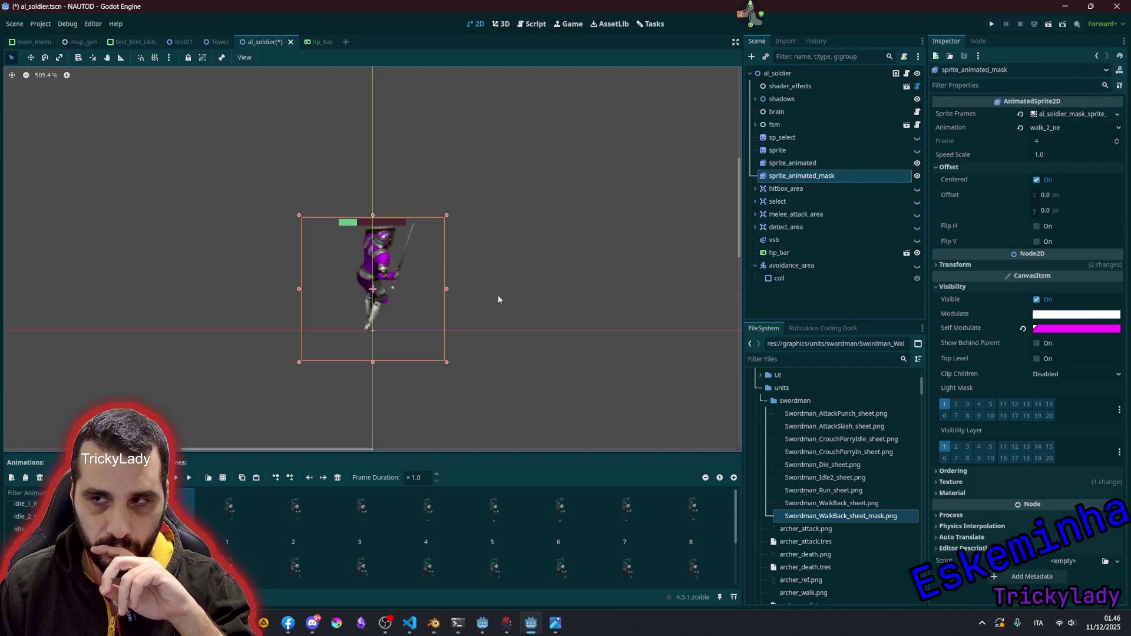
- Expand fsm and open the walk state's UnitStateWalk.gd script to review walk_animation
{"action": "left_click", "coordinate": [754, 124]}
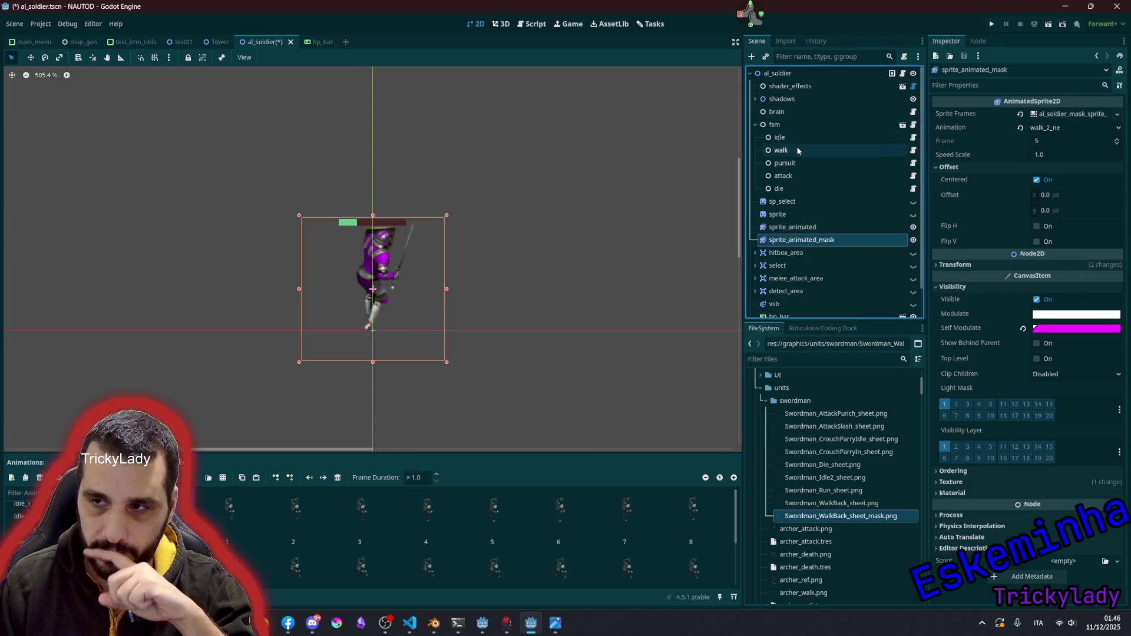
{"action": "left_click", "coordinate": [797, 150]}
{"action": "left_click", "coordinate": [913, 150]}
{"action": "left_click", "coordinate": [407, 393]}
{"action": "scroll", "coordinate": [408, 393], "scroll_direction": "down", "scroll_amount": 3}
{"action": "double_click", "coordinate": [259, 168]}
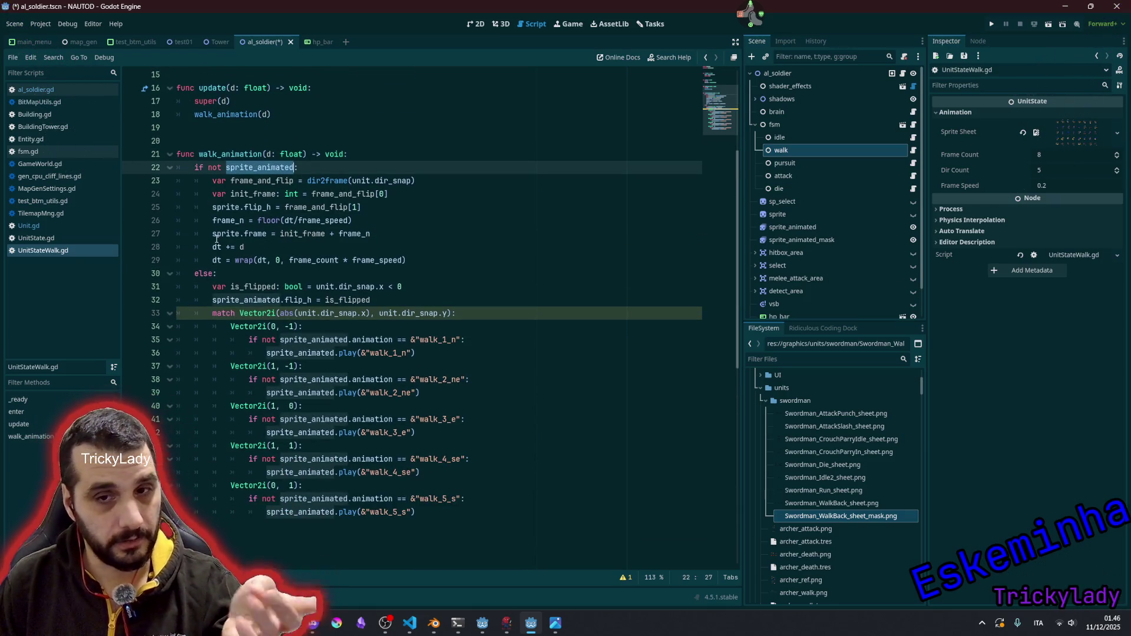
{"action": "left_click", "coordinate": [213, 287]}
{"action": "mouse_move", "coordinate": [227, 290]}
{"action": "left_mouse_down"}
{"action": "mouse_move", "coordinate": [448, 425]}
{"action": "mouse_move", "coordinate": [478, 493]}
{"action": "left_mouse_up"}
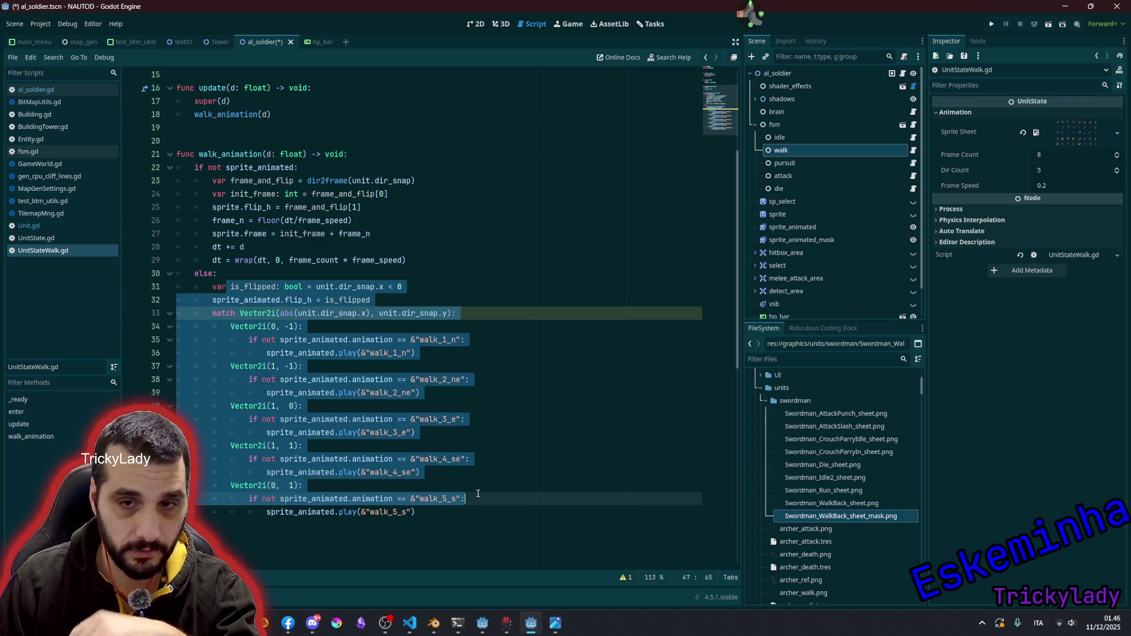
{"action": "left_click", "coordinate": [350, 206]}
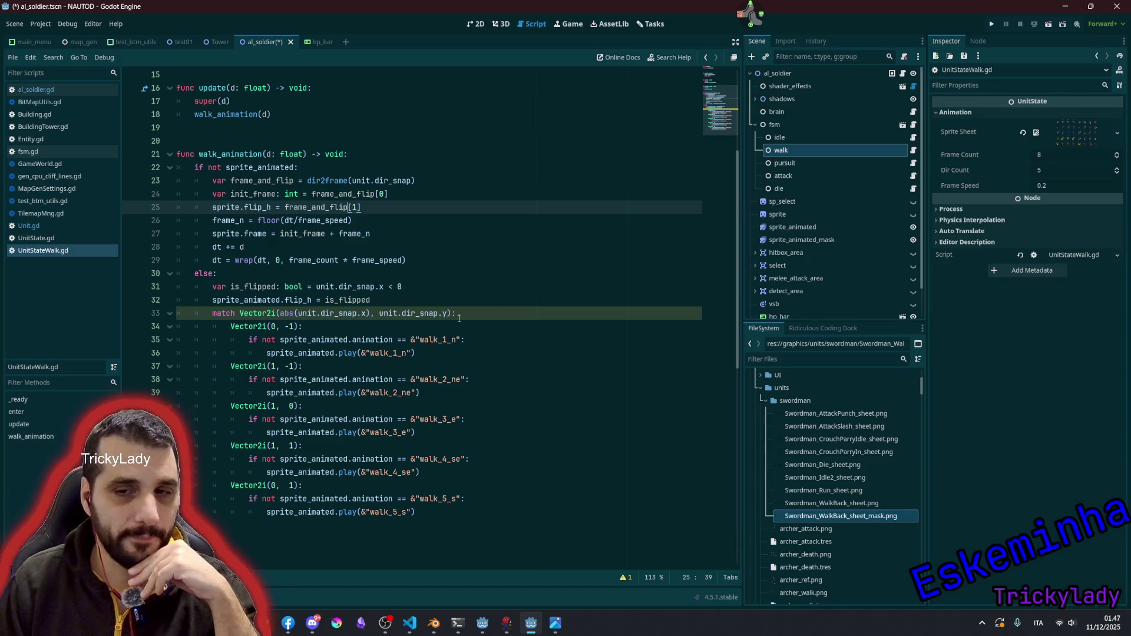
{"action": "mouse_move", "coordinate": [466, 339]}
{"action": "left_mouse_down"}
{"action": "mouse_move", "coordinate": [298, 341]}
{"action": "mouse_move", "coordinate": [415, 498]}
{"action": "mouse_move", "coordinate": [467, 339]}
{"action": "left_mouse_up"}
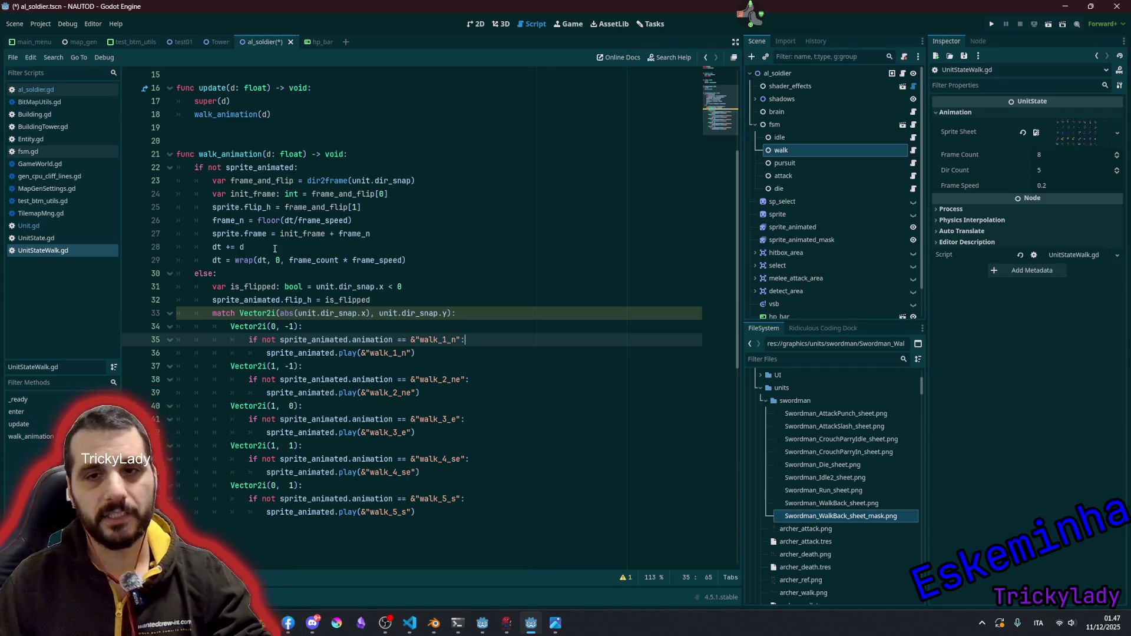
{"action": "left_click", "coordinate": [253, 167]}
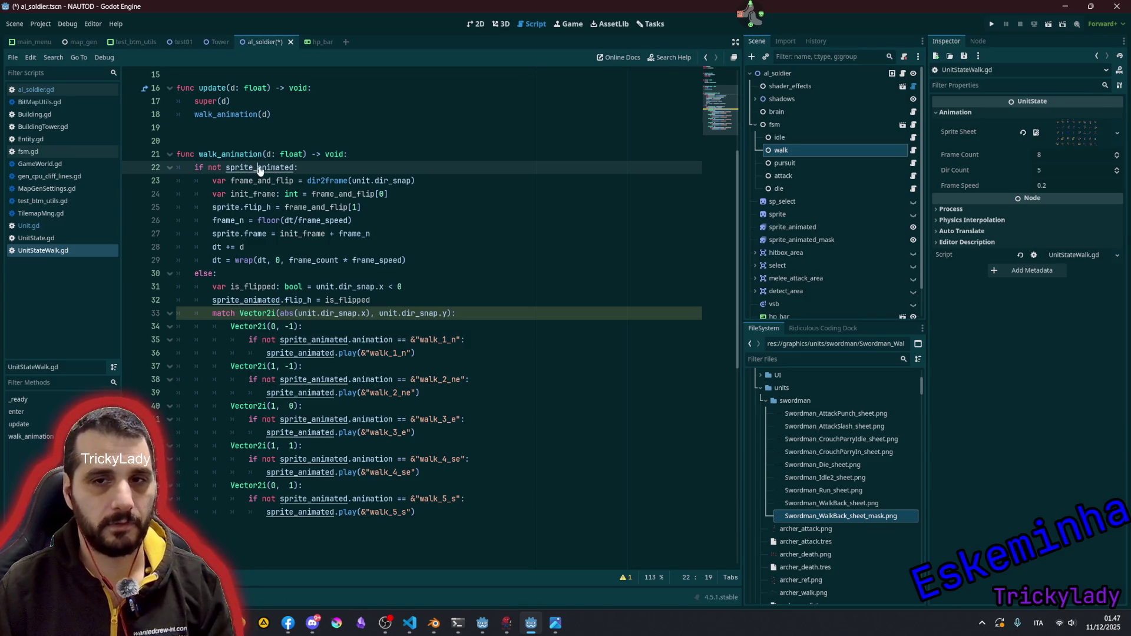
- In UnitState.gd, duplicate the sprite_animated declaration as sprite_animated_mask: AnimatedSprite2D
{"action": "left_click", "coordinate": [253, 167], "text": "ctrl"}
{"action": "scroll", "coordinate": [304, 165], "scroll_direction": "up", "scroll_amount": 3}
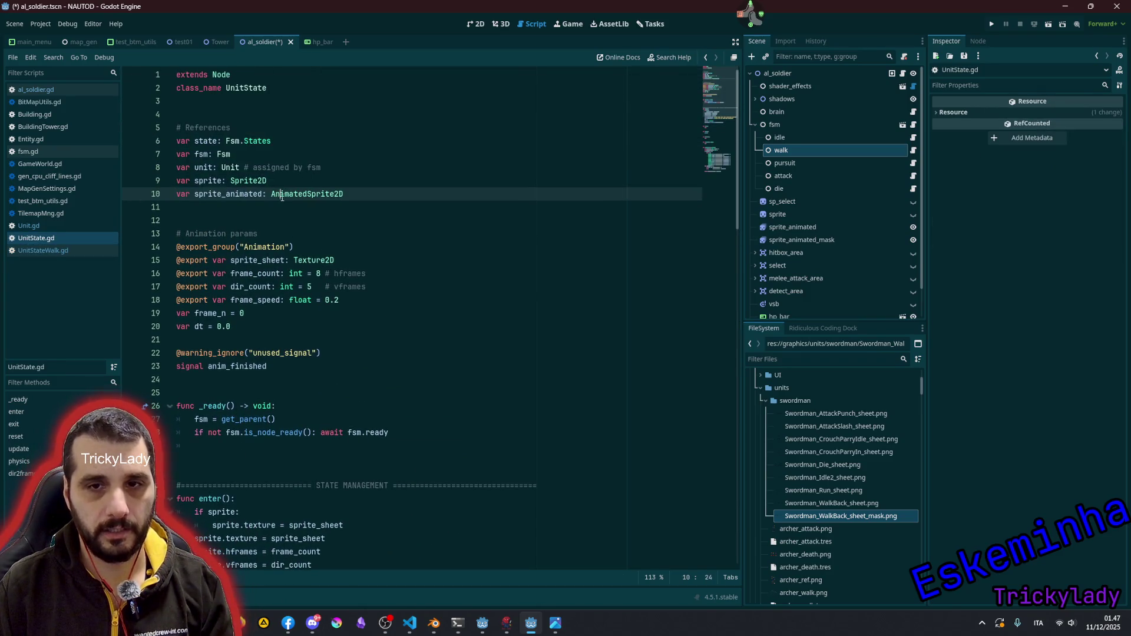
{"action": "key", "text": "ctrl+shift+d"}
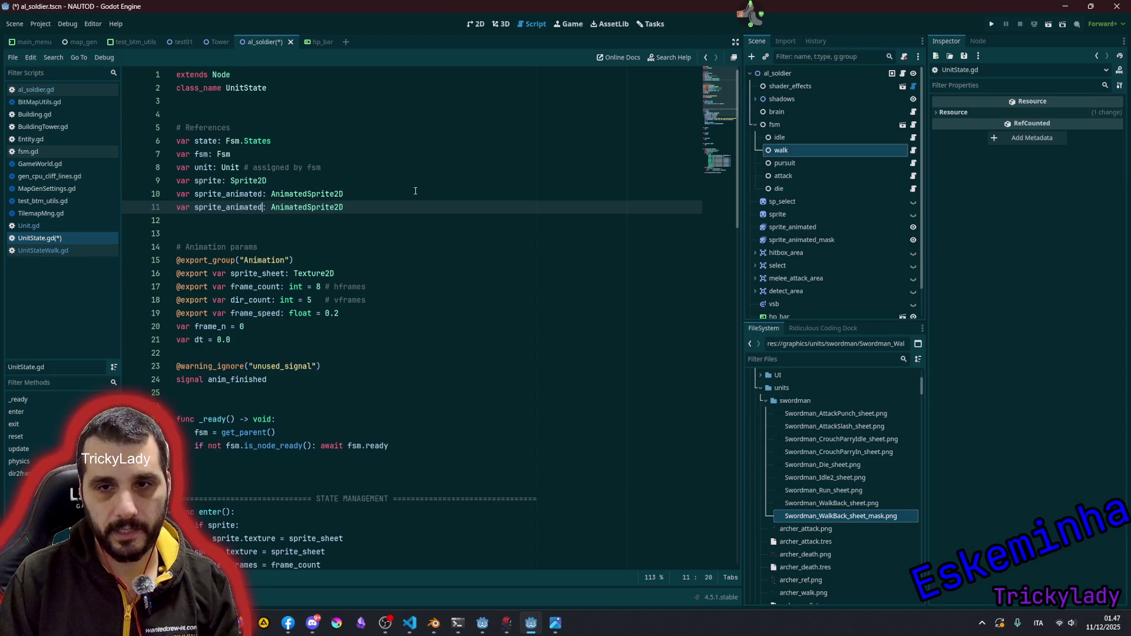
{"action": "type", "text": "_mask"}
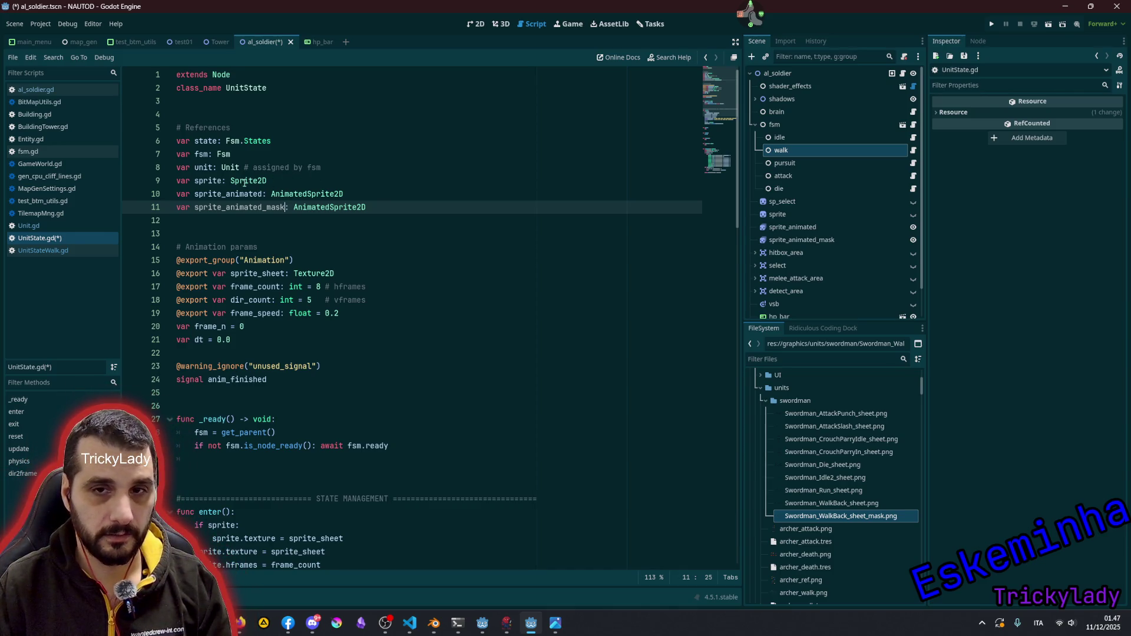
- Review the unit and sprite_animated references, then select the fsm node
{"action": "double_click", "coordinate": [203, 168]}
{"action": "scroll", "coordinate": [265, 354], "scroll_direction": "down", "scroll_amount": 5}
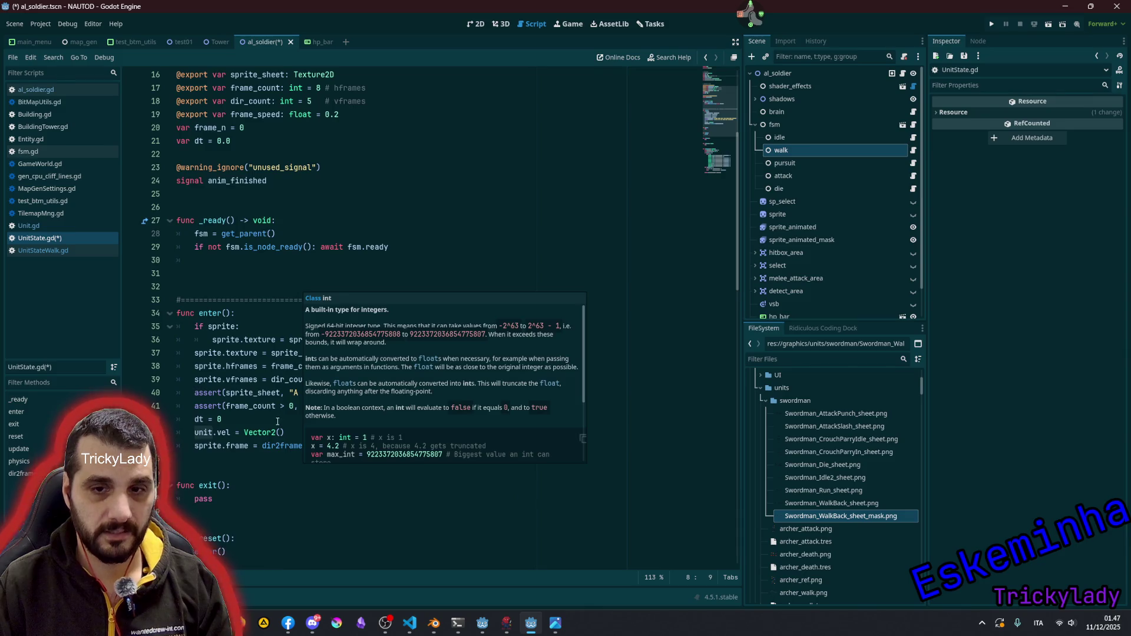
{"action": "scroll", "coordinate": [276, 418], "scroll_direction": "down", "scroll_amount": 3}
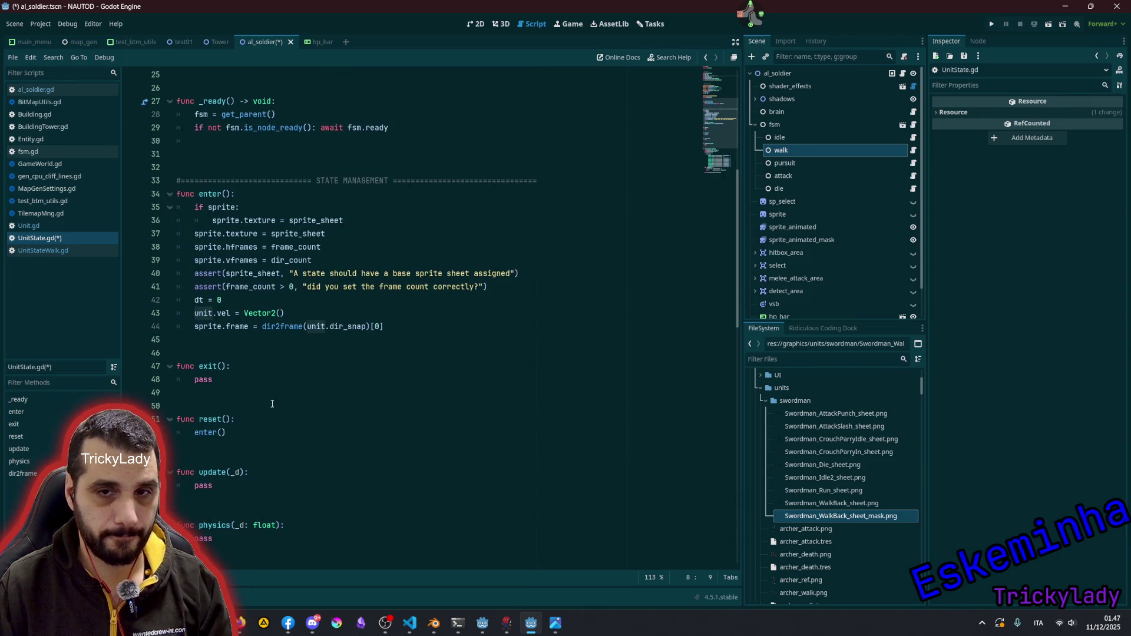
{"action": "scroll", "coordinate": [272, 404], "scroll_direction": "up", "scroll_amount": 8}
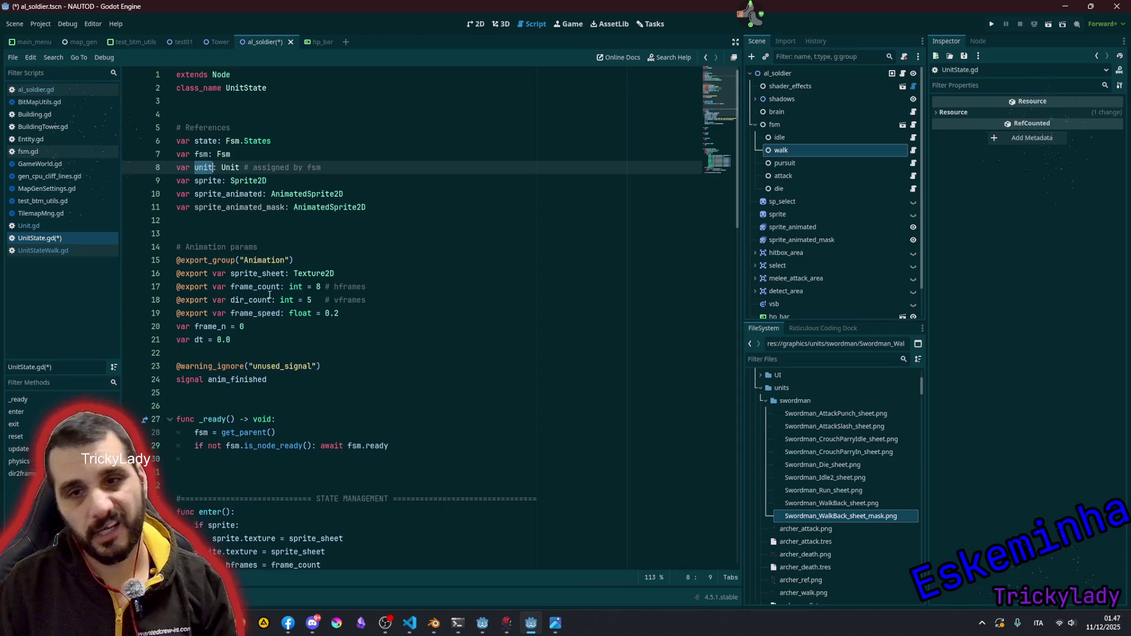
{"action": "double_click", "coordinate": [242, 208]}
{"action": "double_click", "coordinate": [242, 194]}
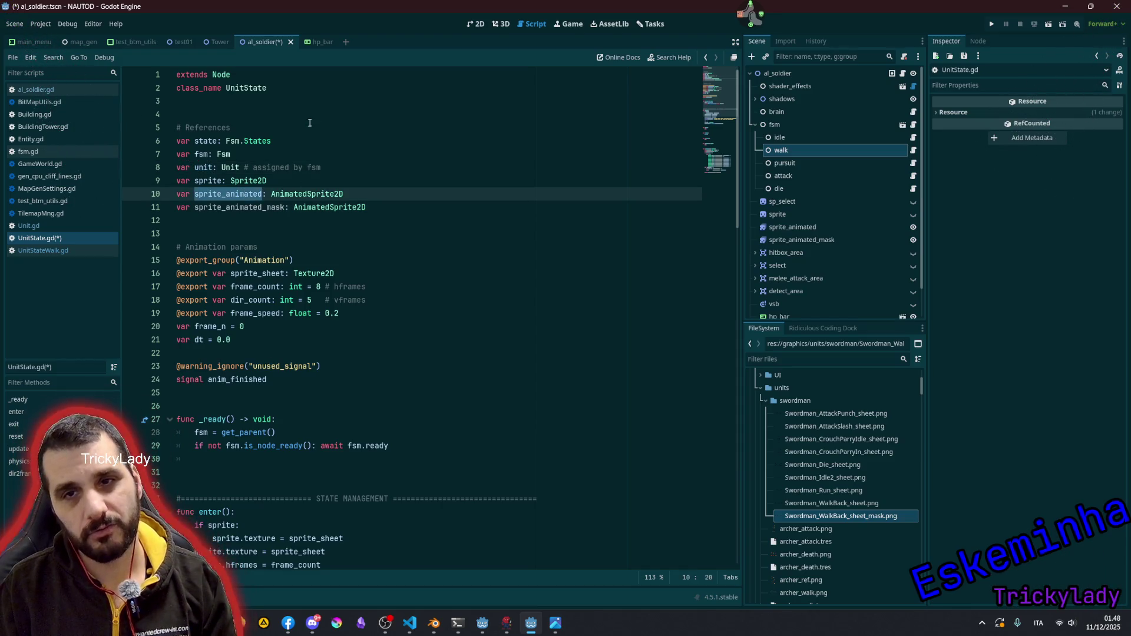
{"action": "left_click", "coordinate": [836, 124]}
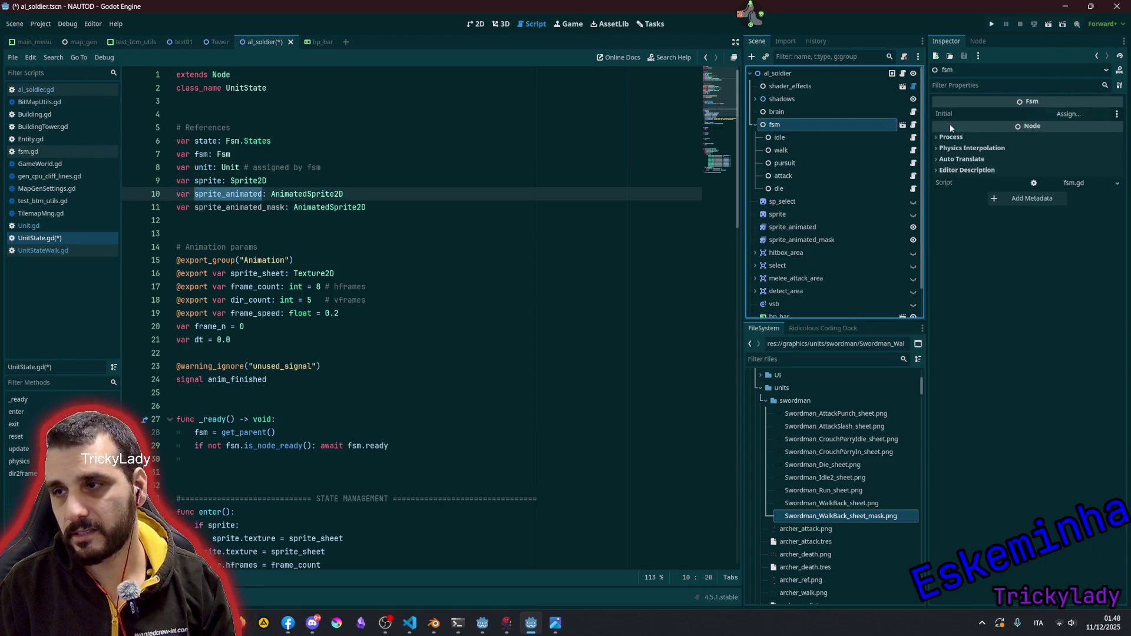
- In fsm.gd's setup_states, add _state.sprite_animated_mask = sprite_animated_mask for each state
{"action": "left_click", "coordinate": [913, 125]}
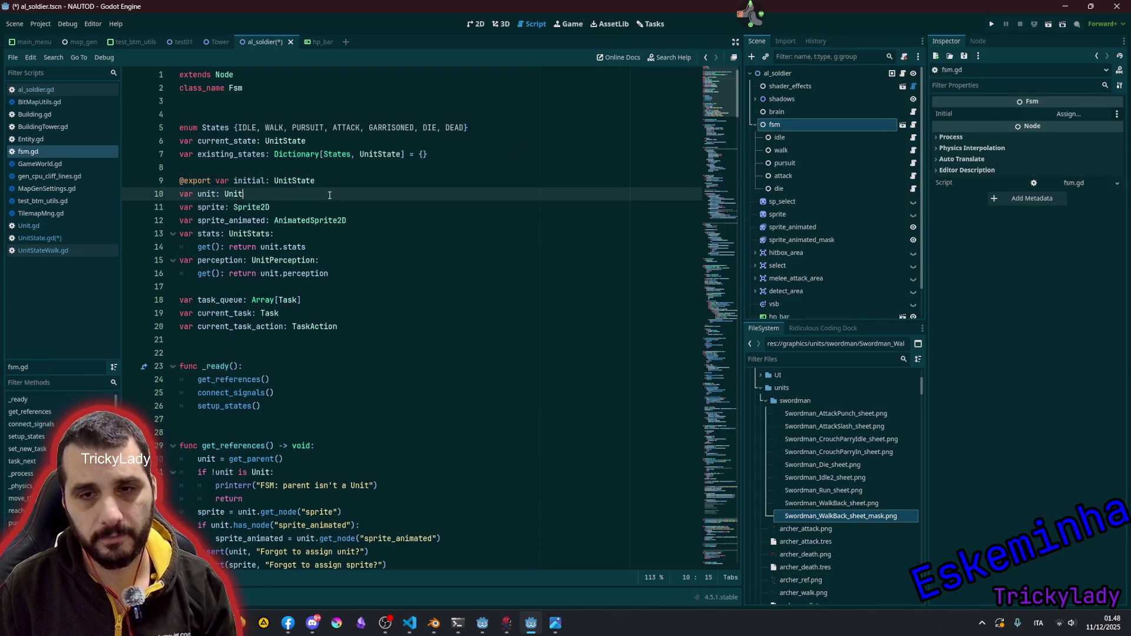
{"action": "scroll", "coordinate": [386, 361], "scroll_direction": "down", "scroll_amount": 10}
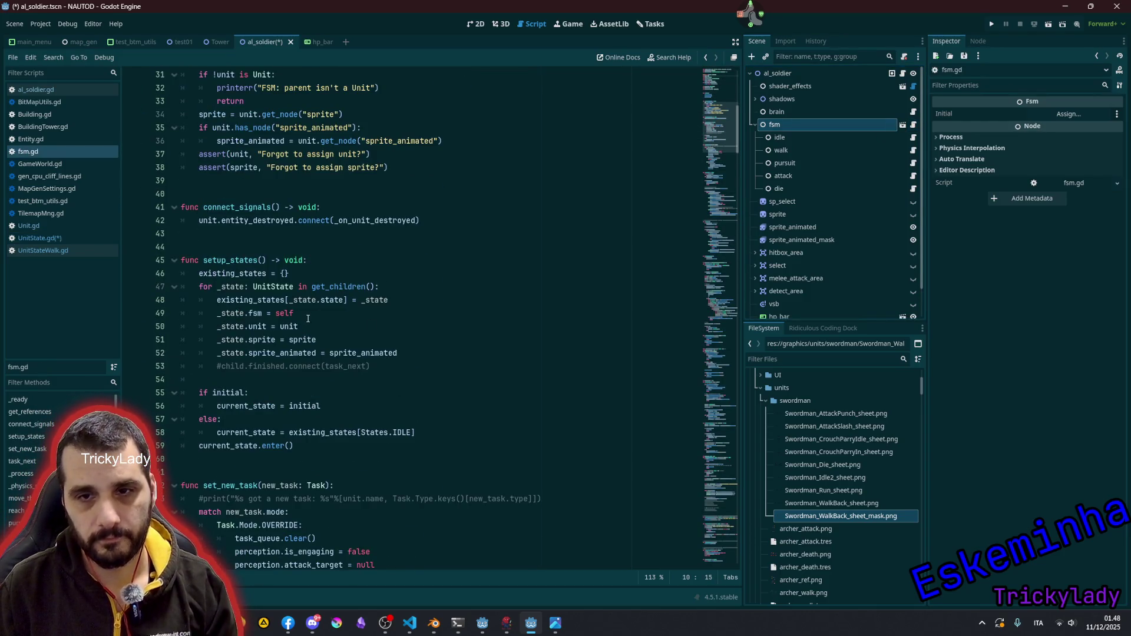
{"action": "double_click", "coordinate": [265, 352]}
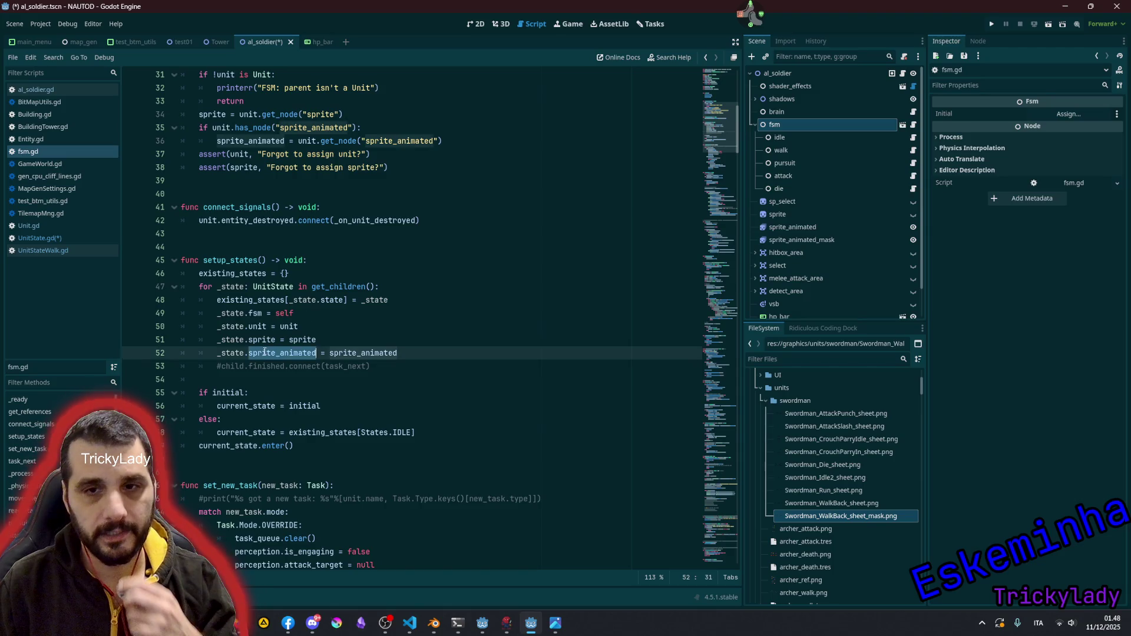
{"action": "left_click", "coordinate": [451, 354]}
{"action": "key", "text": "ctrl+shift+d"}
{"action": "key", "text": "ctrl+Left"}
{"action": "key", "text": "ctrl+Left"}
{"action": "key", "text": "ctrl+Left"}
{"action": "type", "text": "_"}
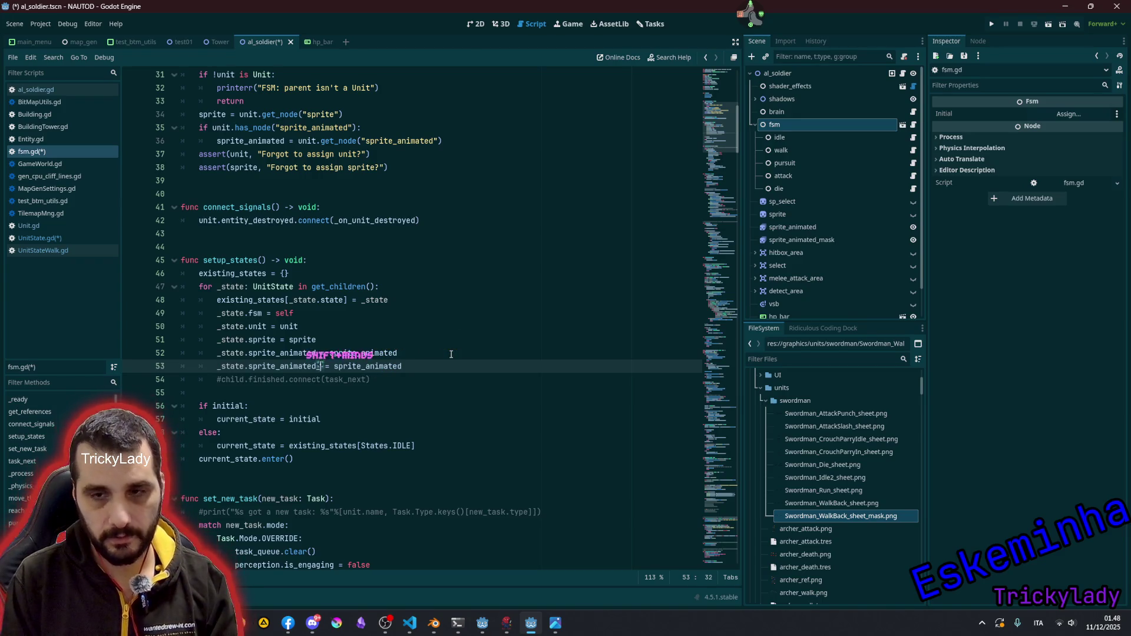
{"action": "type", "text": "mask"}
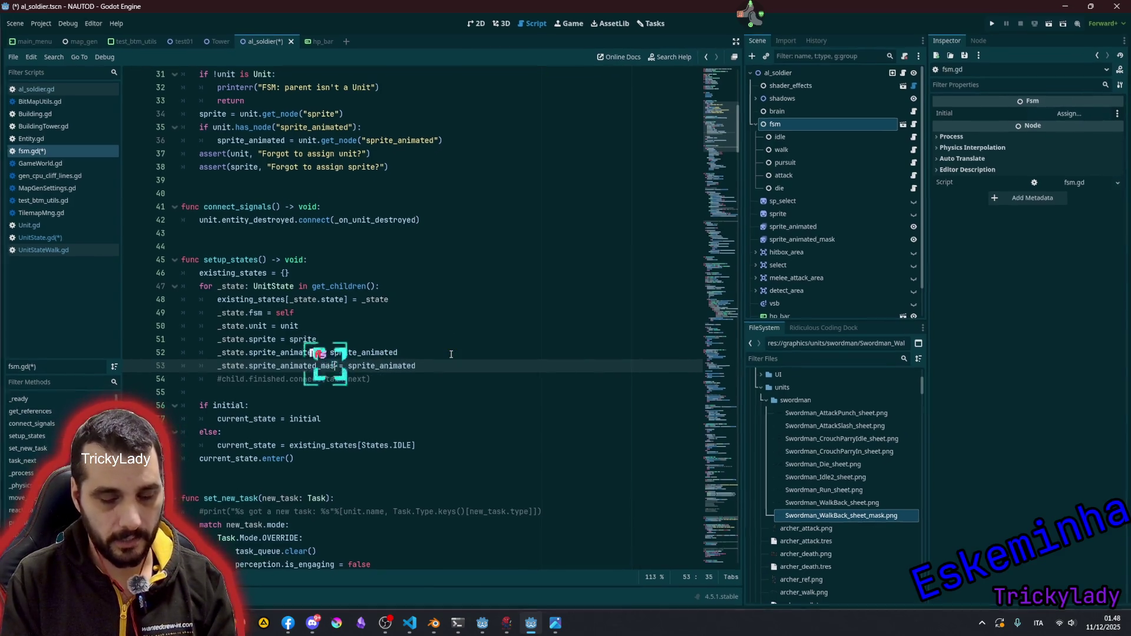
{"action": "key", "text": "ctrl+shift+Left"}
{"action": "key", "text": "ctrl+c"}
{"action": "key", "text": "End"}
{"action": "key", "text": "ctrl+shift+Left"}
{"action": "key", "text": "ctrl+v"}
{"action": "double_click", "coordinate": [436, 366]}
- Declare a sprite_animated_mask variable beside sprite_animated at the top of fsm.gd
{"action": "scroll", "coordinate": [281, 261], "scroll_direction": "up", "scroll_amount": 3}
{"action": "scroll", "coordinate": [281, 260], "scroll_direction": "up", "scroll_amount": 5}
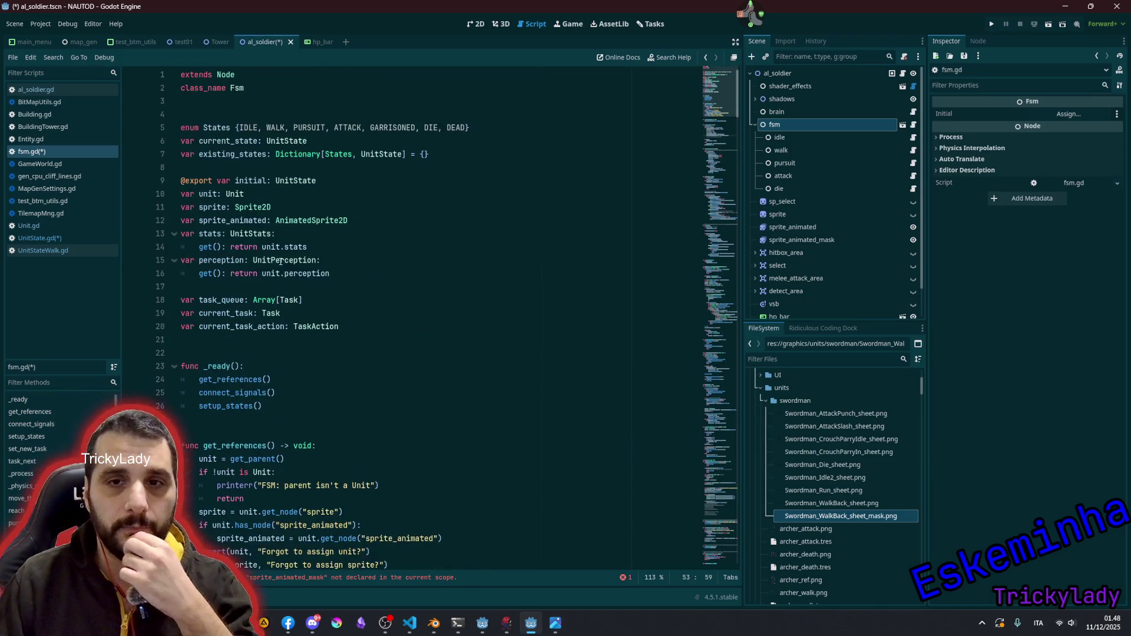
{"action": "scroll", "coordinate": [291, 297], "scroll_direction": "down", "scroll_amount": 3}
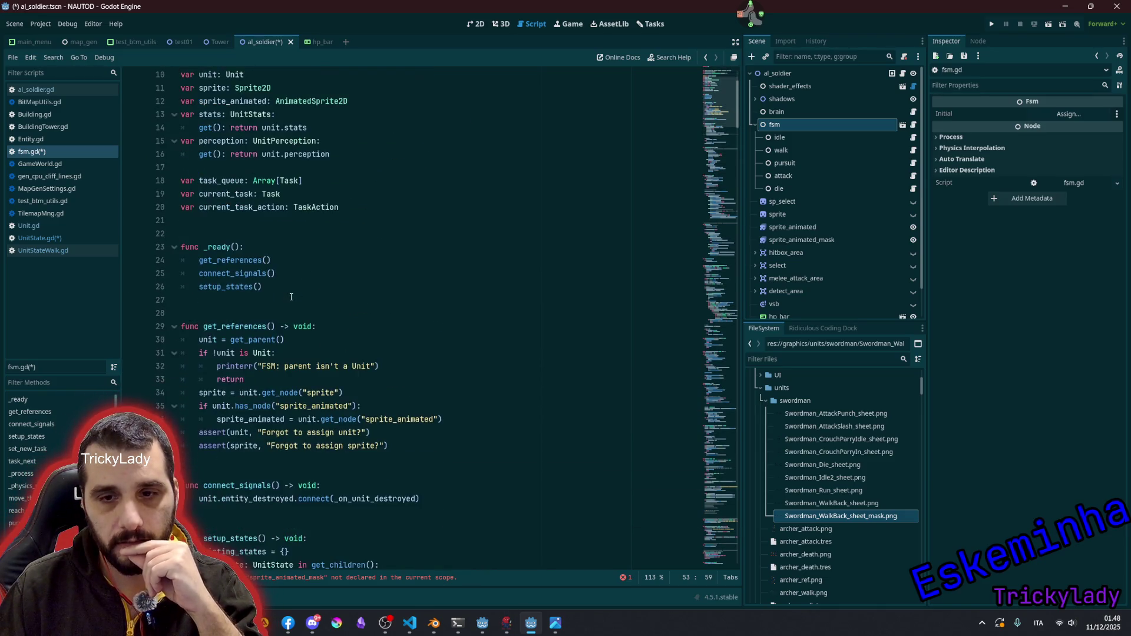
{"action": "scroll", "coordinate": [304, 318], "scroll_direction": "up", "scroll_amount": 3}
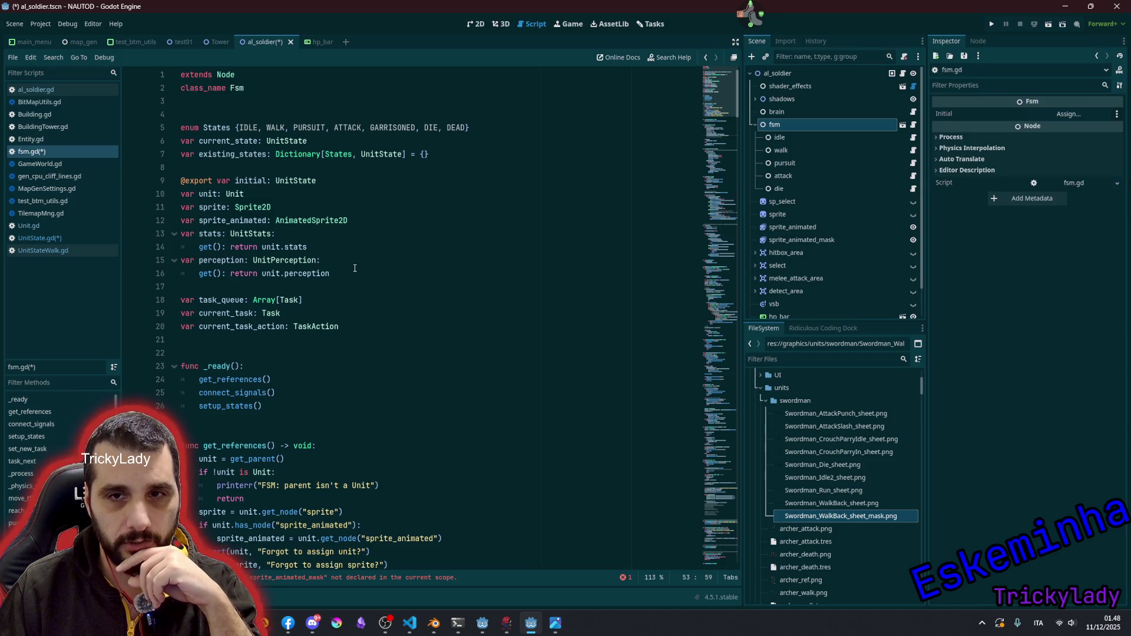
{"action": "scroll", "coordinate": [354, 268], "scroll_direction": "down", "scroll_amount": 1}
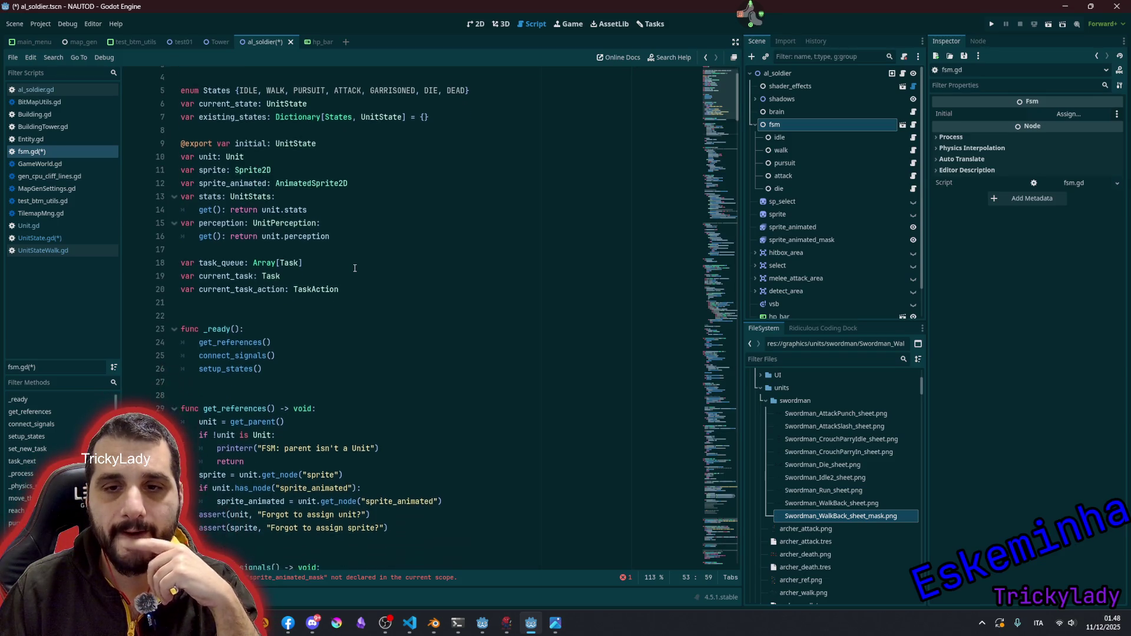
{"action": "left_click", "coordinate": [323, 190]}
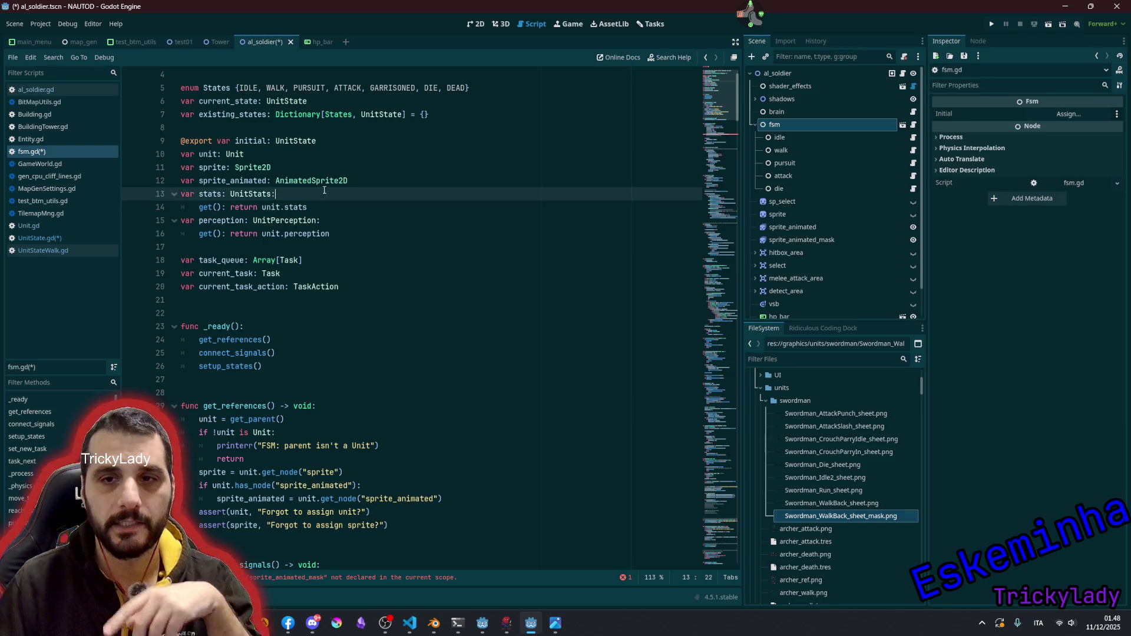
{"action": "key", "text": "Up"}
{"action": "key", "text": "ctrl+shift+d"}
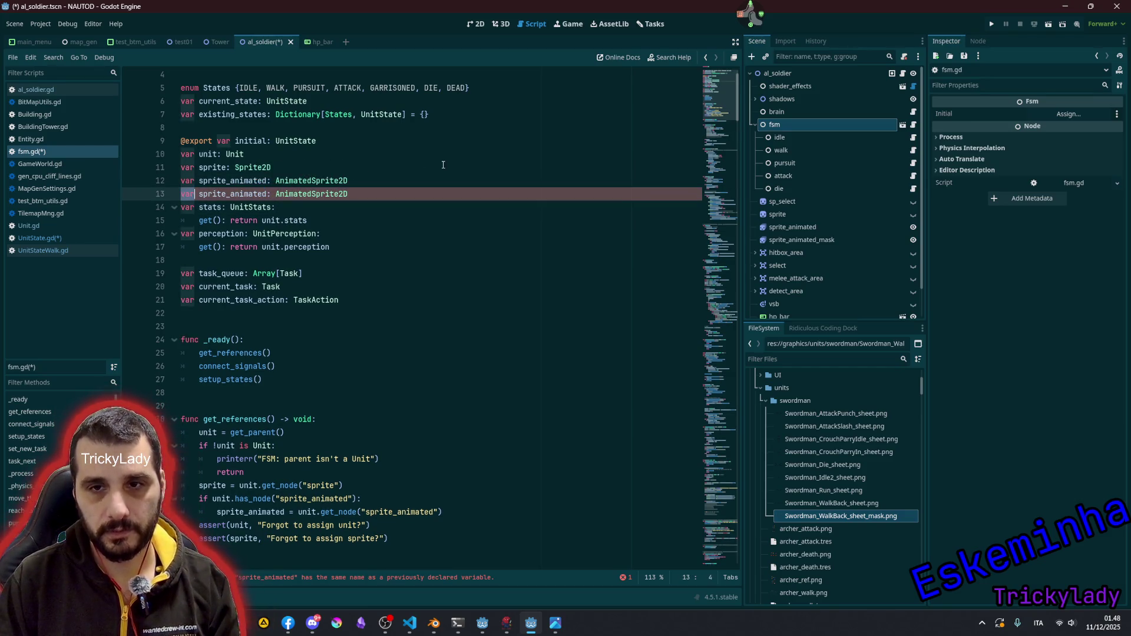
{"action": "key", "text": "ctrl+shift+Right"}
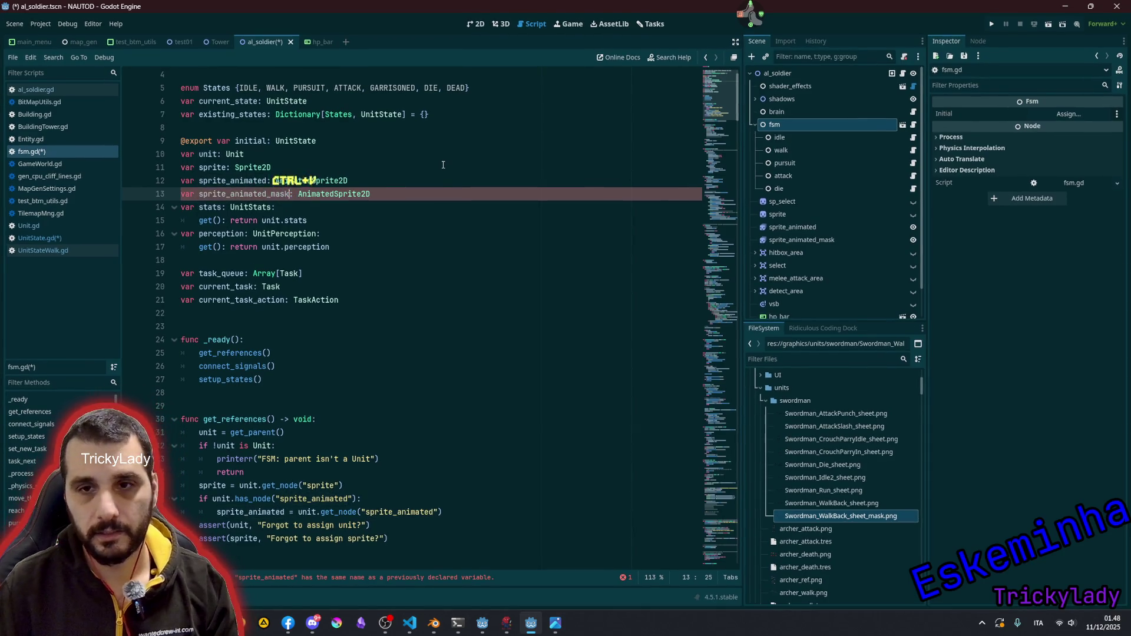
{"action": "key", "text": "ctrl+v"}
{"action": "key", "text": "Up"}
- Duplicate the has_node/get_node lookup in get_references to fetch sprite_animated_mask
{"action": "scroll", "coordinate": [256, 424], "scroll_direction": "down", "scroll_amount": 1}
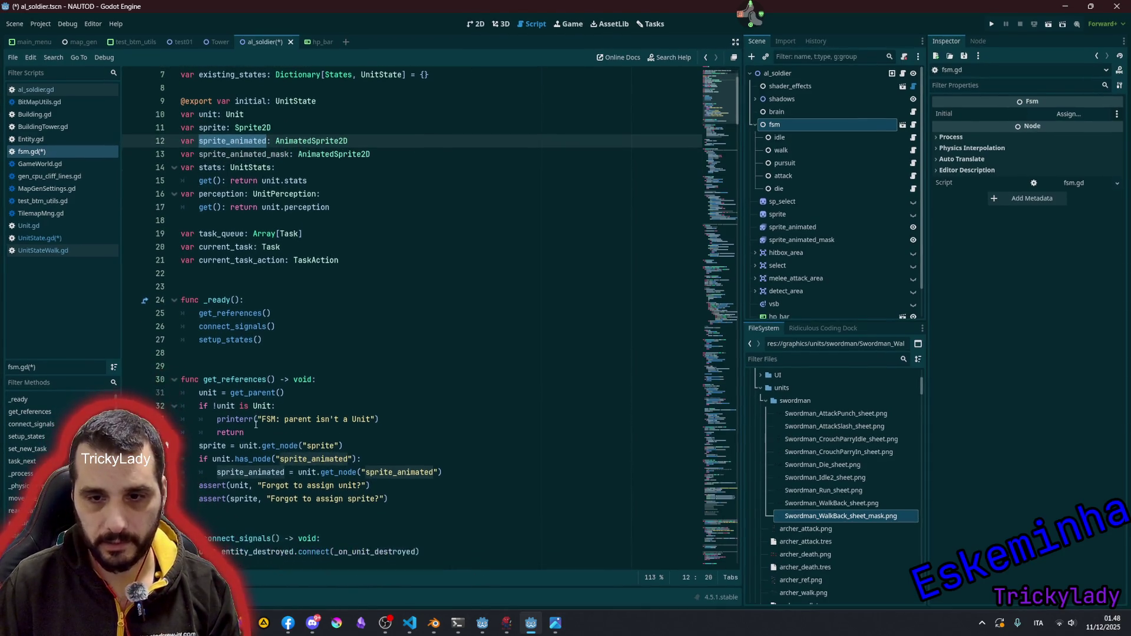
{"action": "left_click", "coordinate": [307, 459]}
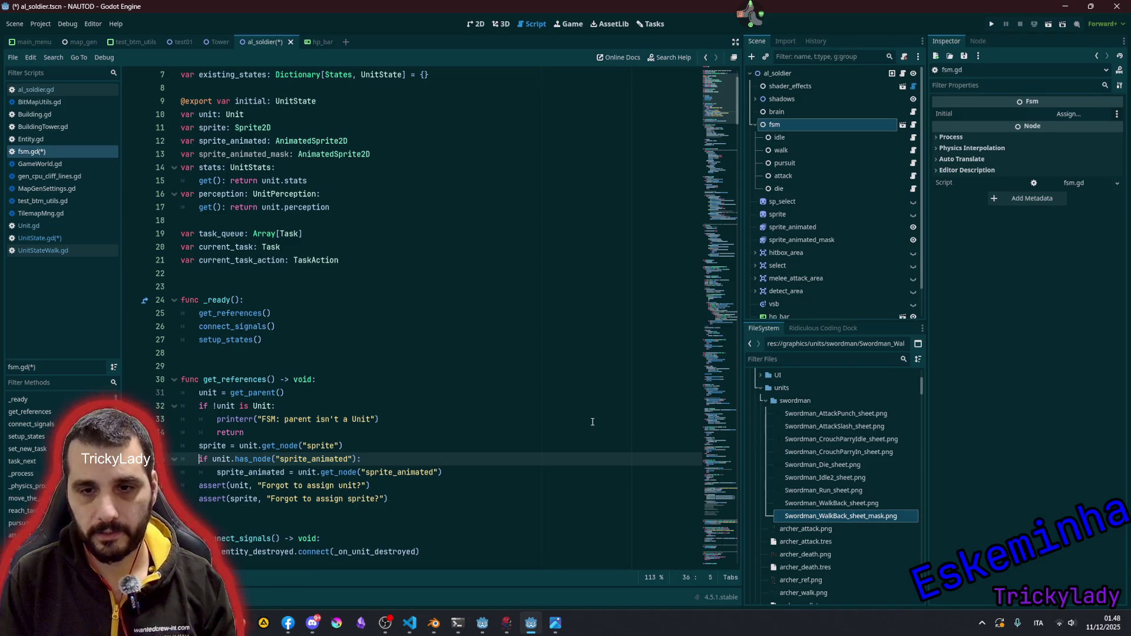
{"action": "key", "text": "shift+Down"}
{"action": "key", "text": "shift+Down"}
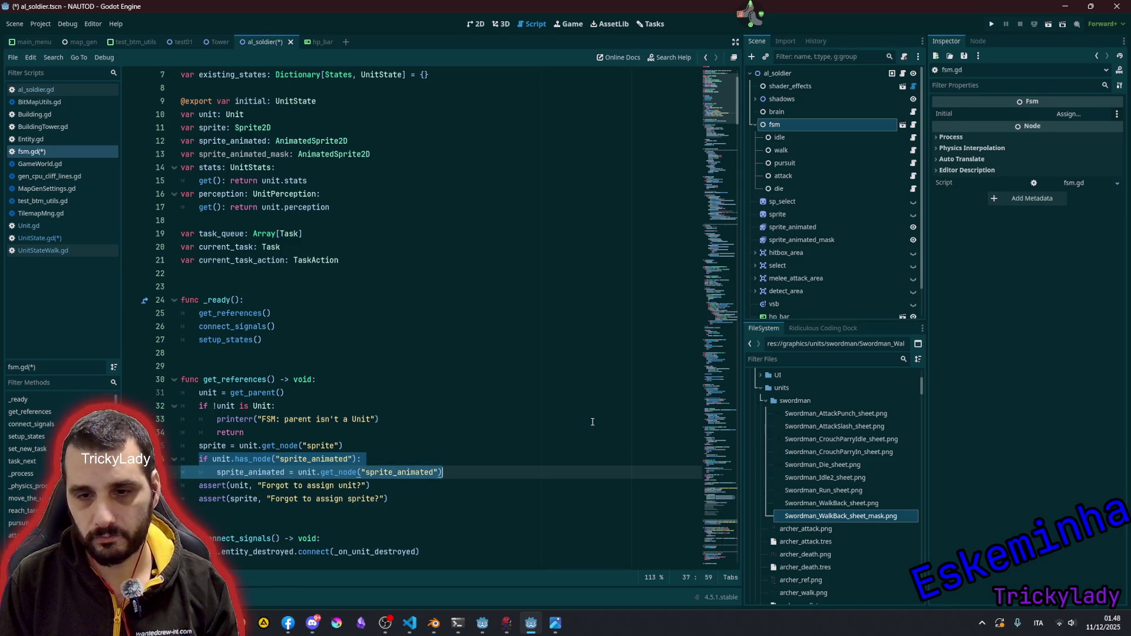
{"action": "key", "text": "ctrl+shift+d"}
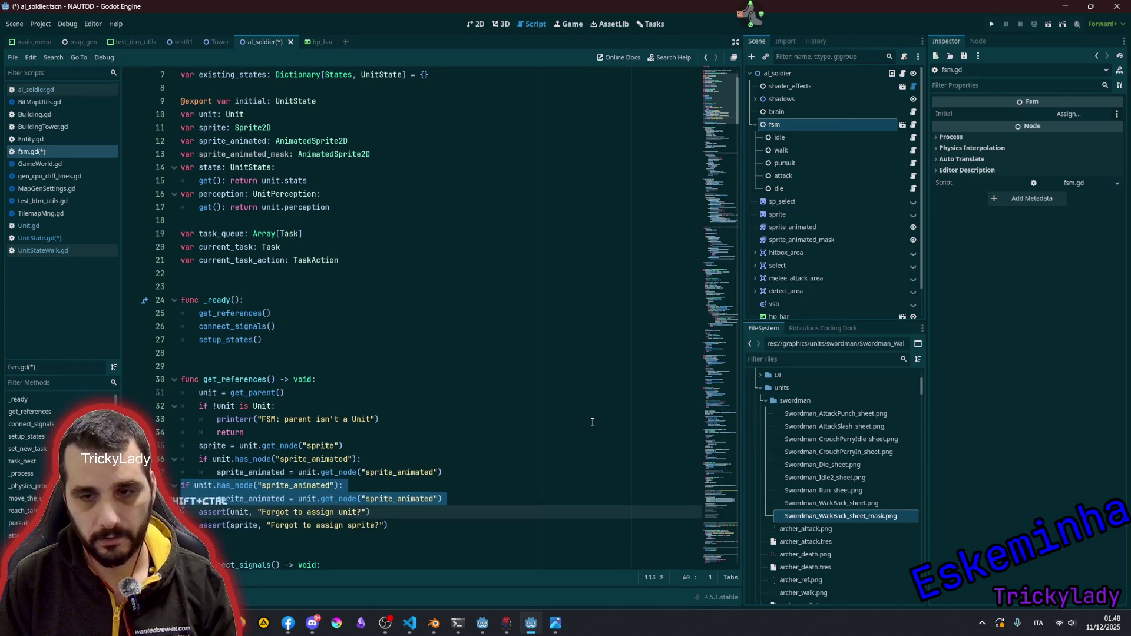
{"action": "scroll", "coordinate": [592, 420], "scroll_direction": "down", "scroll_amount": 3}
{"action": "key", "text": "Up"}
{"action": "key", "text": "Up"}
{"action": "key", "text": "Tab"}
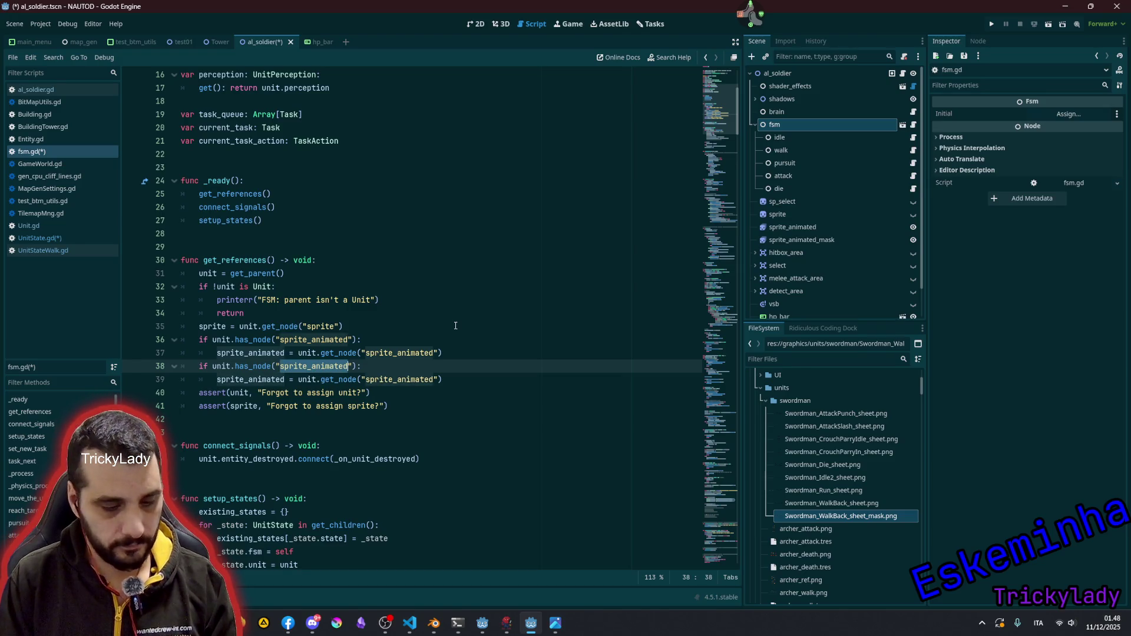
{"action": "key", "text": "ctrl+d"}
{"action": "key", "text": "ctrl+d"}
{"action": "key", "text": "Right"}
{"action": "type", "text": "_mask"}
{"action": "key", "text": "Escape"}
{"action": "key", "text": "Up"}
{"action": "key", "text": "Up"}
{"action": "key", "text": "Up"}
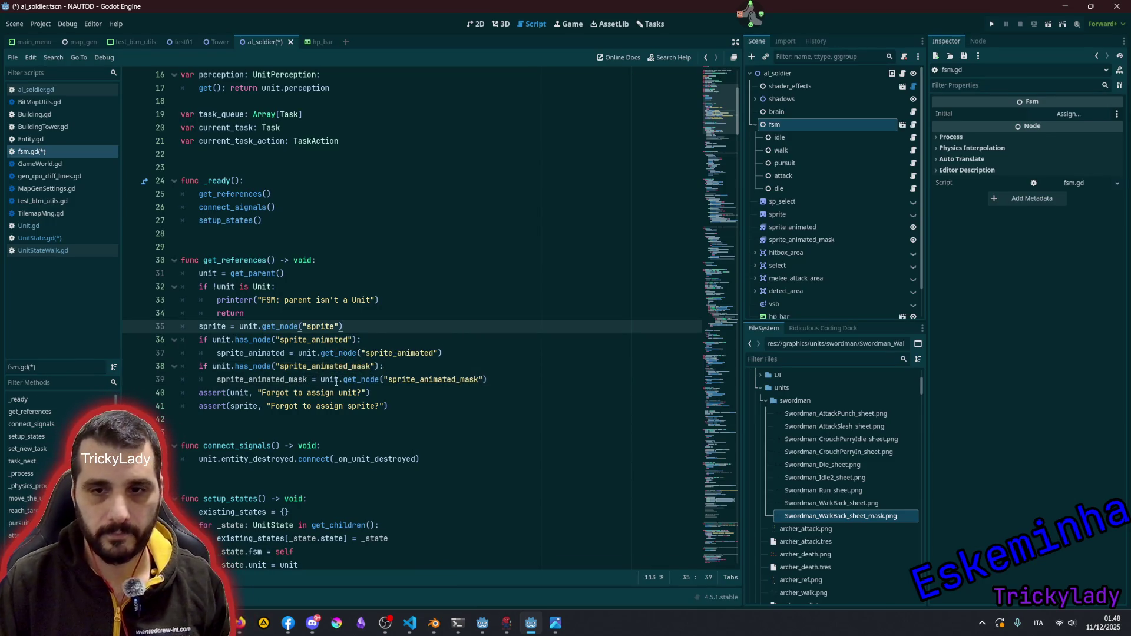
- Save fsm.gd and the scene, then return to the sprite_animated check
{"action": "scroll", "coordinate": [335, 382], "scroll_direction": "down", "scroll_amount": 2}
{"action": "left_click", "coordinate": [312, 339]}
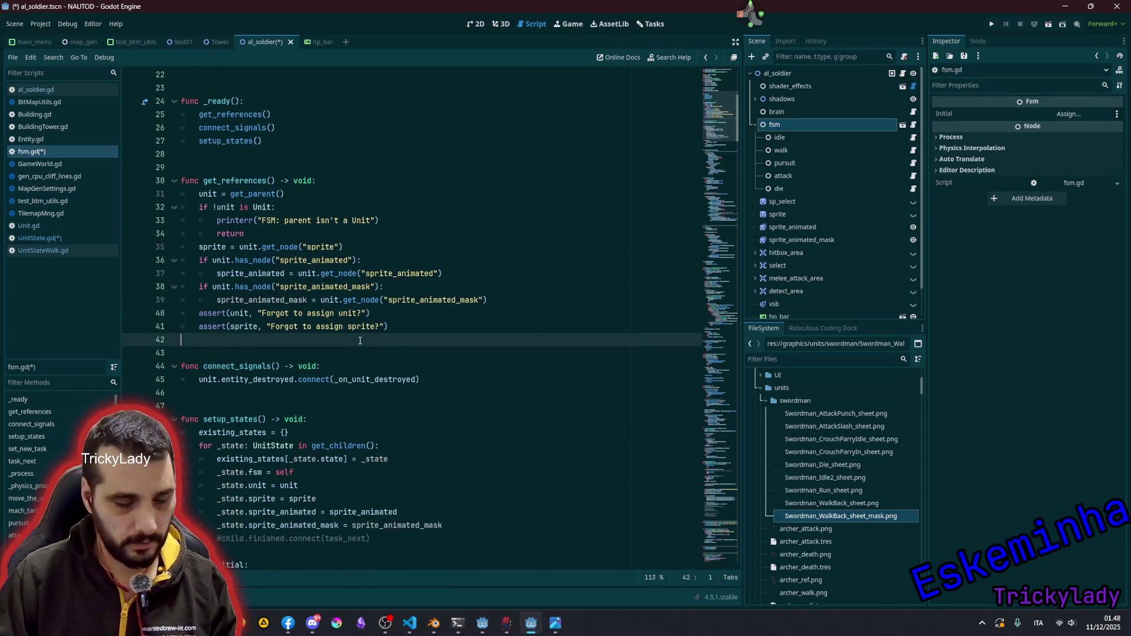
{"action": "key", "text": "ctrl+s"}
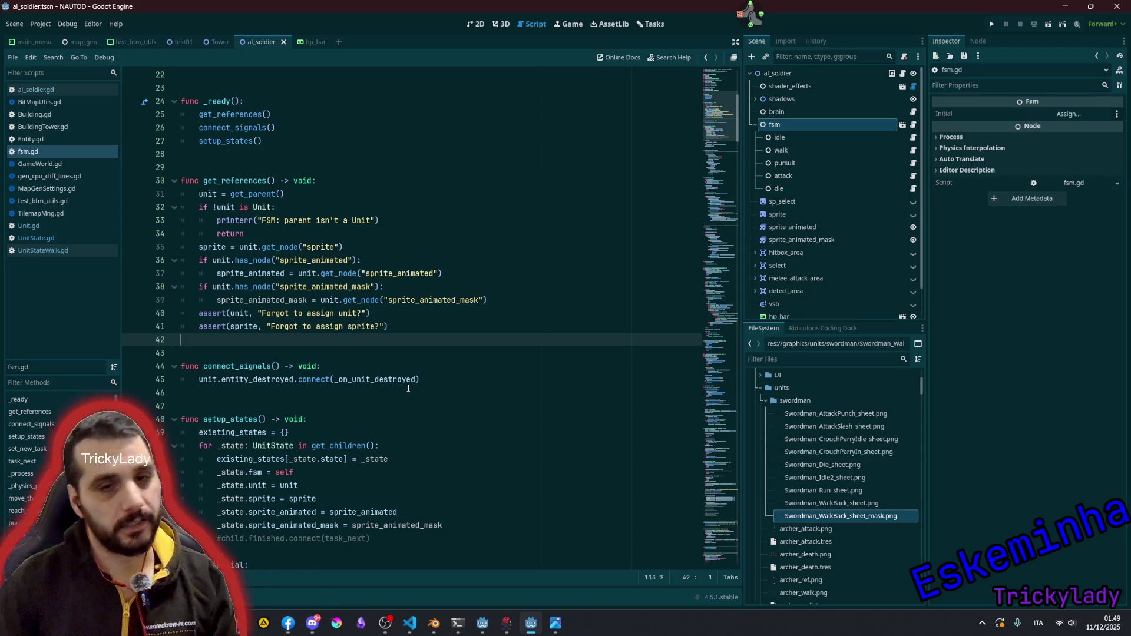
{"action": "left_click", "coordinate": [440, 255]}
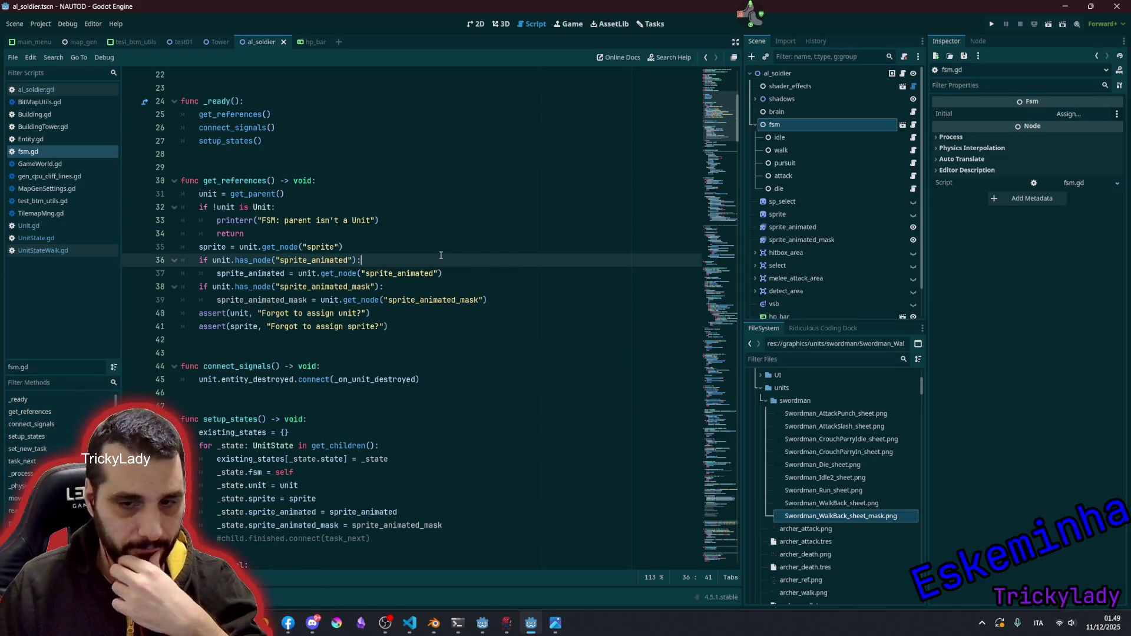
- Inspect the walk and idle states' sprite settings, then switch to Blender's units.blend
{"action": "scroll", "coordinate": [332, 371], "scroll_direction": "down", "scroll_amount": 6}
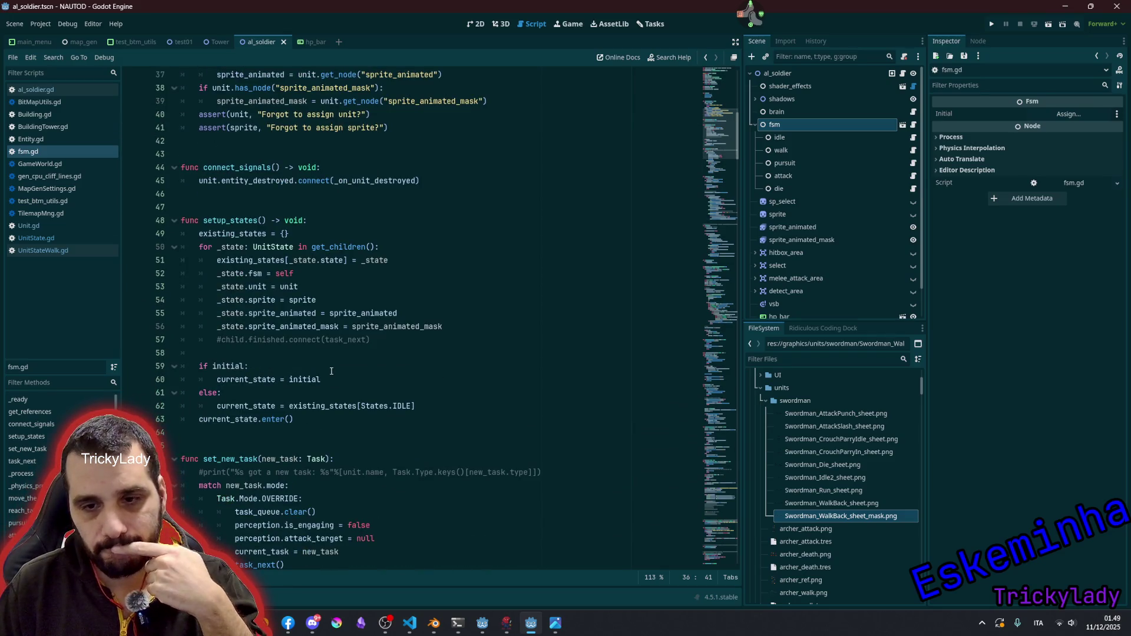
{"action": "scroll", "coordinate": [331, 373], "scroll_direction": "down", "scroll_amount": 2}
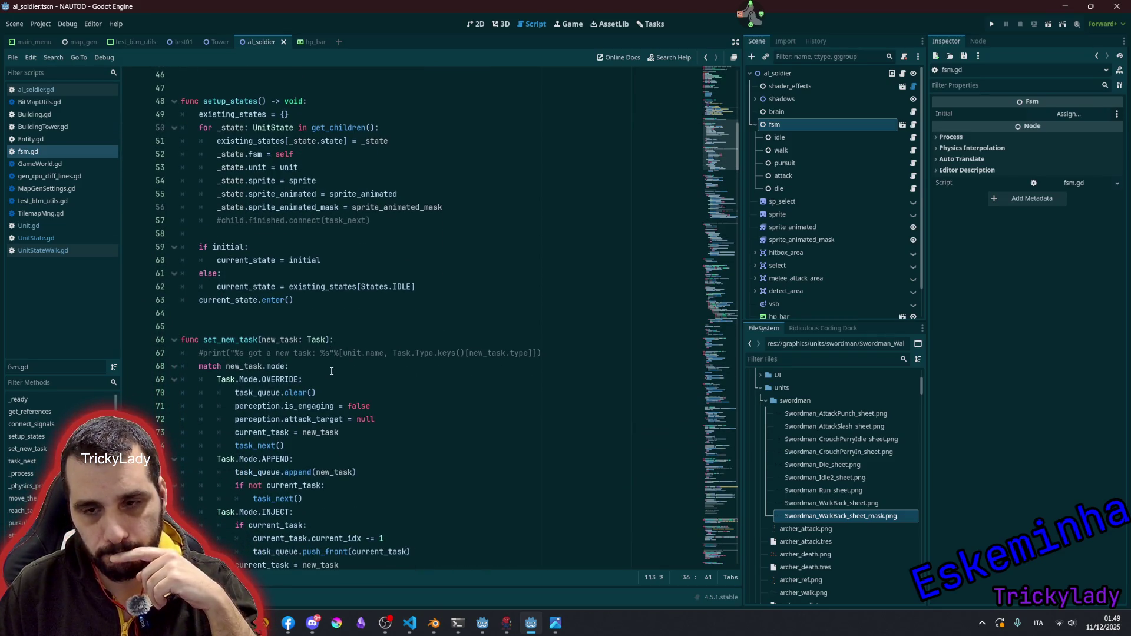
{"action": "left_click", "coordinate": [800, 150]}
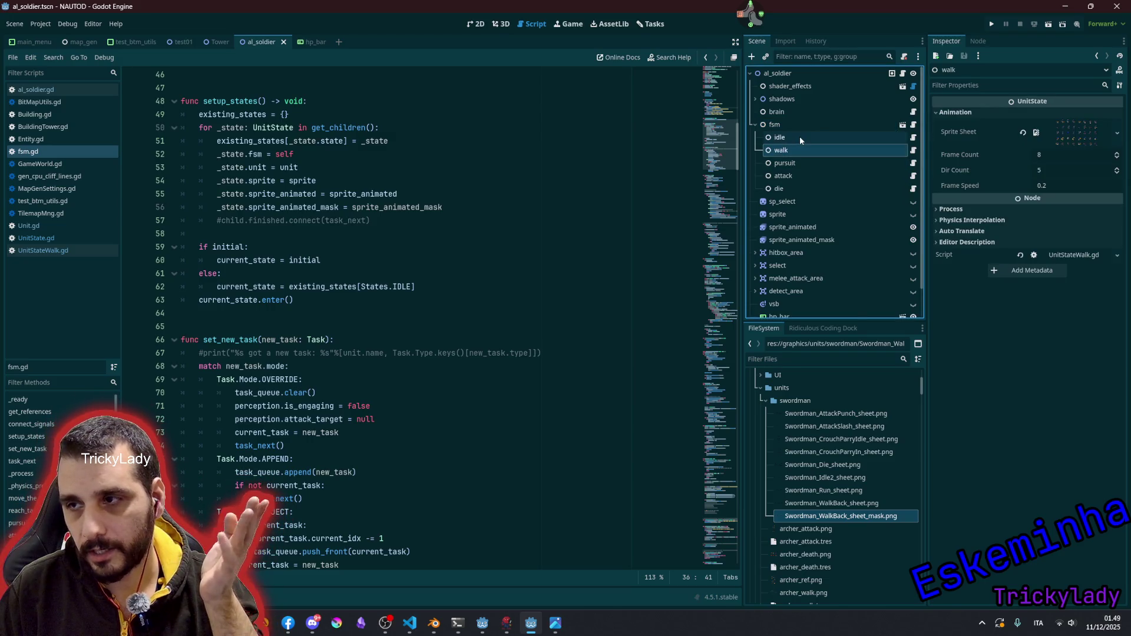
{"action": "left_click", "coordinate": [790, 142]}
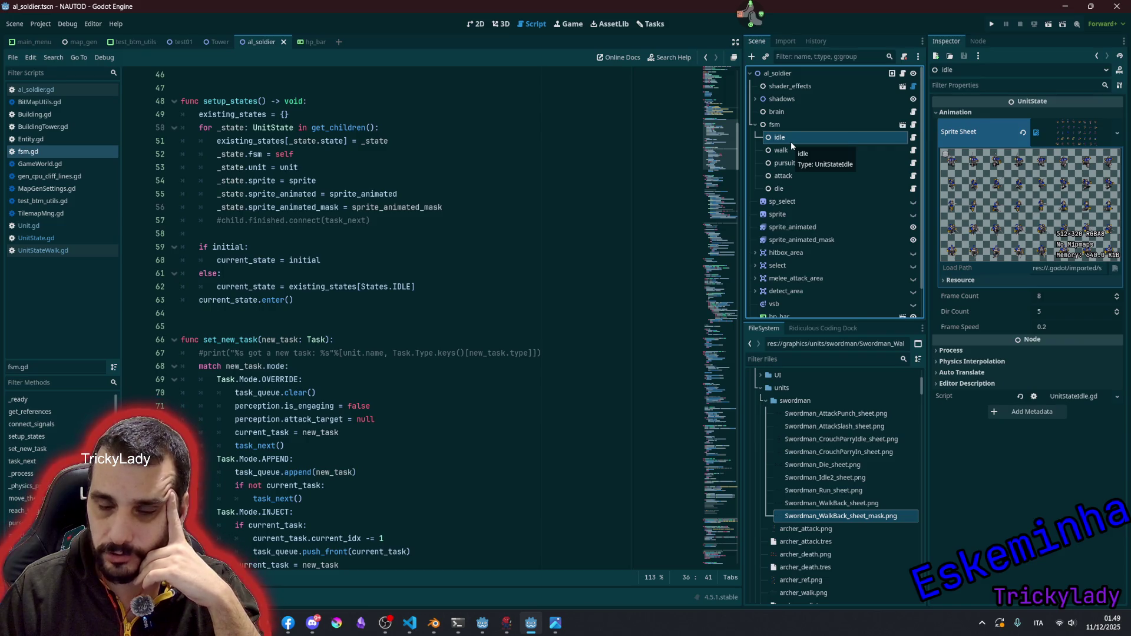
{"action": "left_click", "coordinate": [434, 623]}
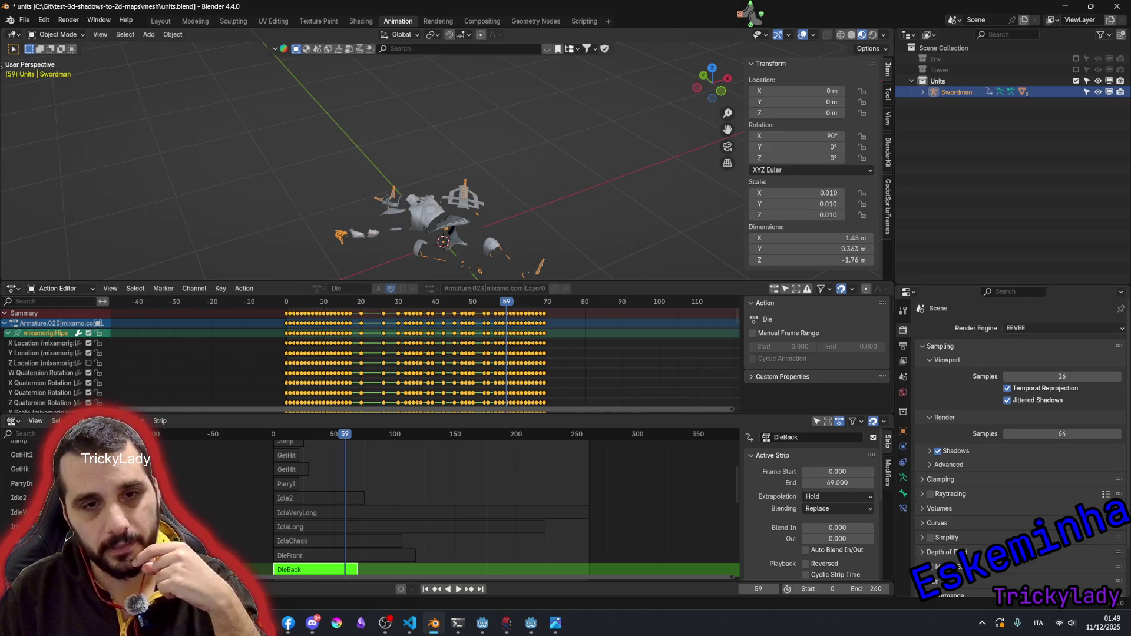
- Toggle the Godot window and bring forward the spritesheet_generator_for_godot File Explorer folder
{"action": "middle_click", "coordinate": [778, 34]}
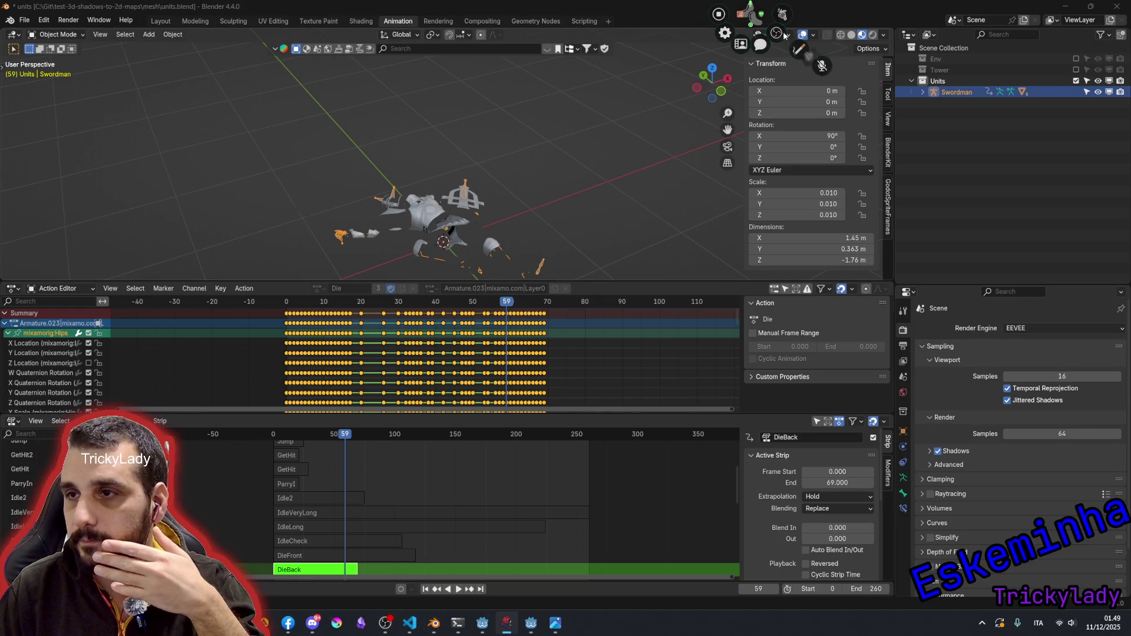
{"action": "left_click", "coordinate": [760, 13]}
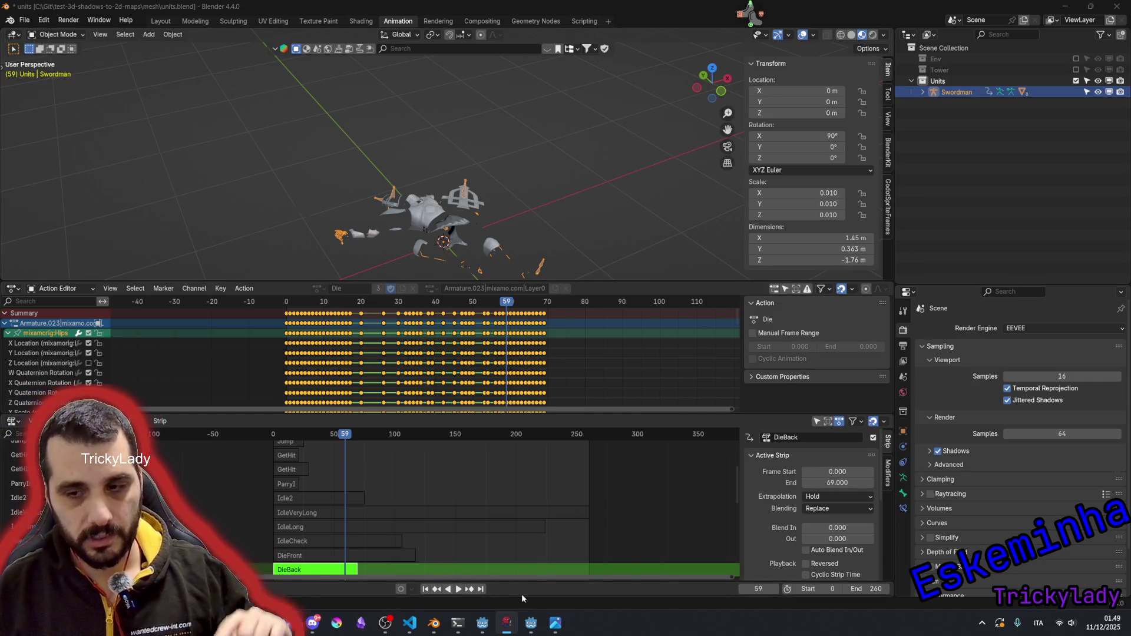
{"action": "mouse_move", "coordinate": [492, 623]}
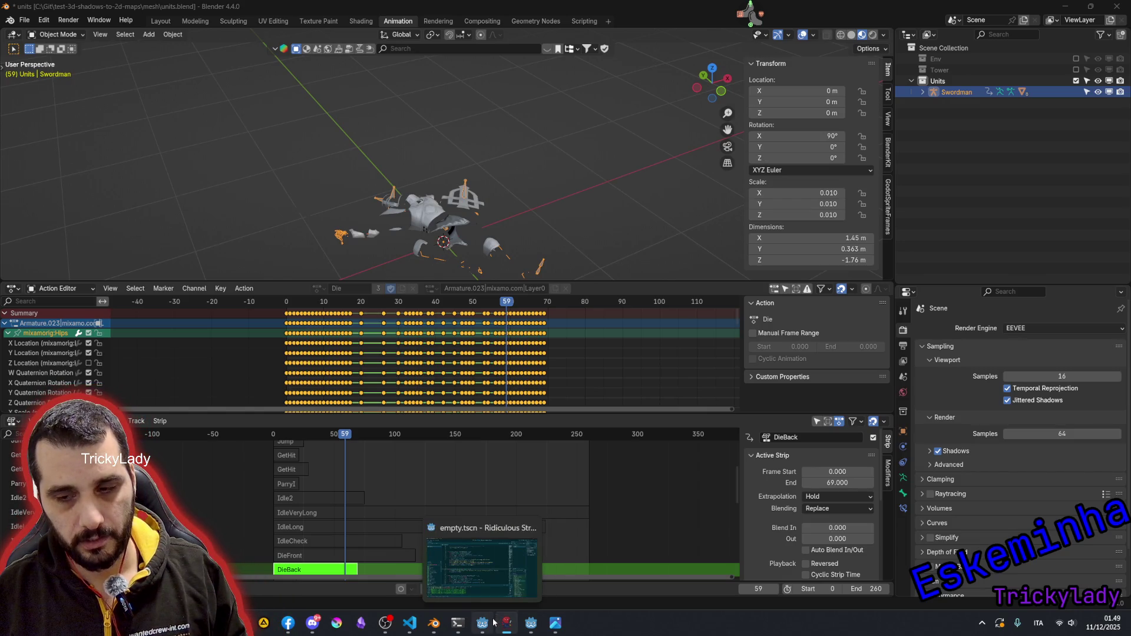
{"action": "left_click", "coordinate": [494, 623]}
{"action": "left_click", "coordinate": [494, 623]}
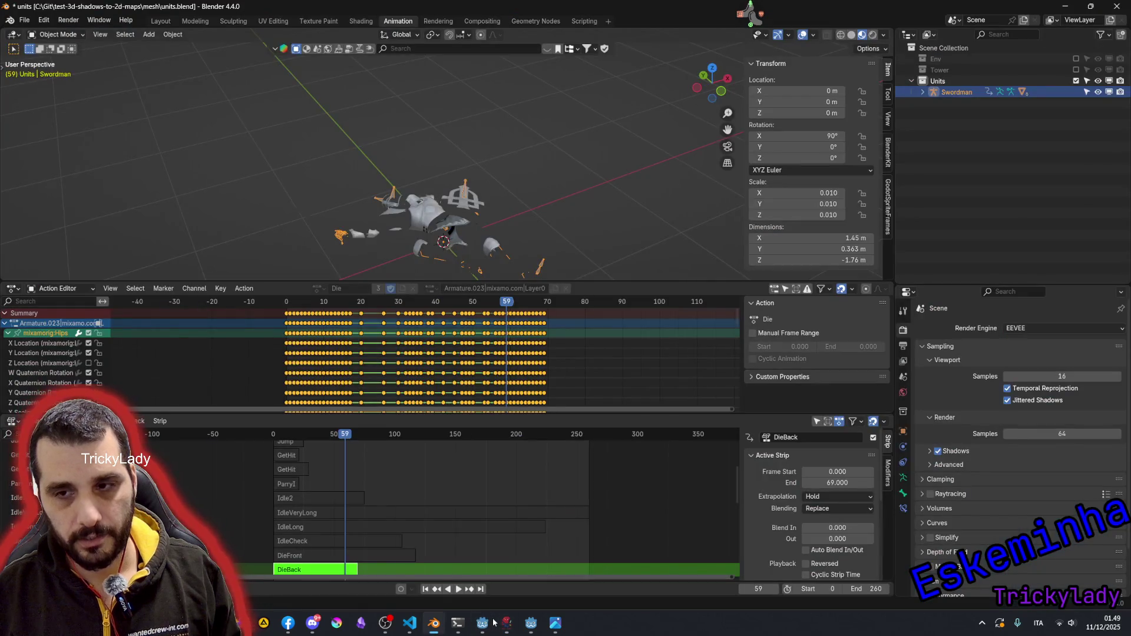
{"action": "mouse_move", "coordinate": [246, 625]}
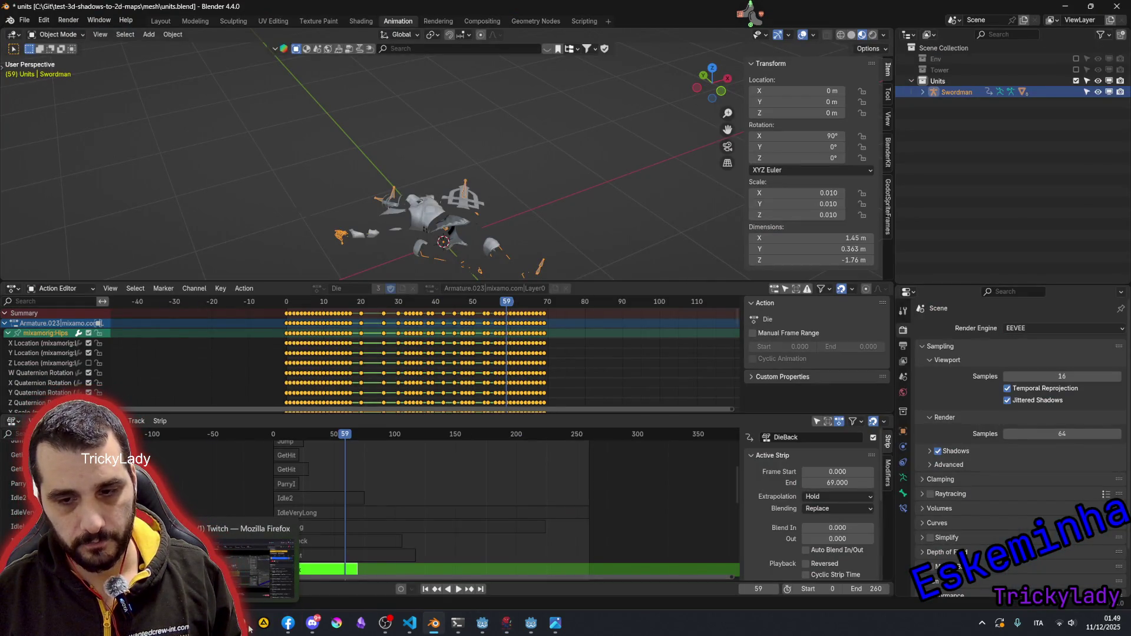
{"action": "left_click", "coordinate": [264, 557]}
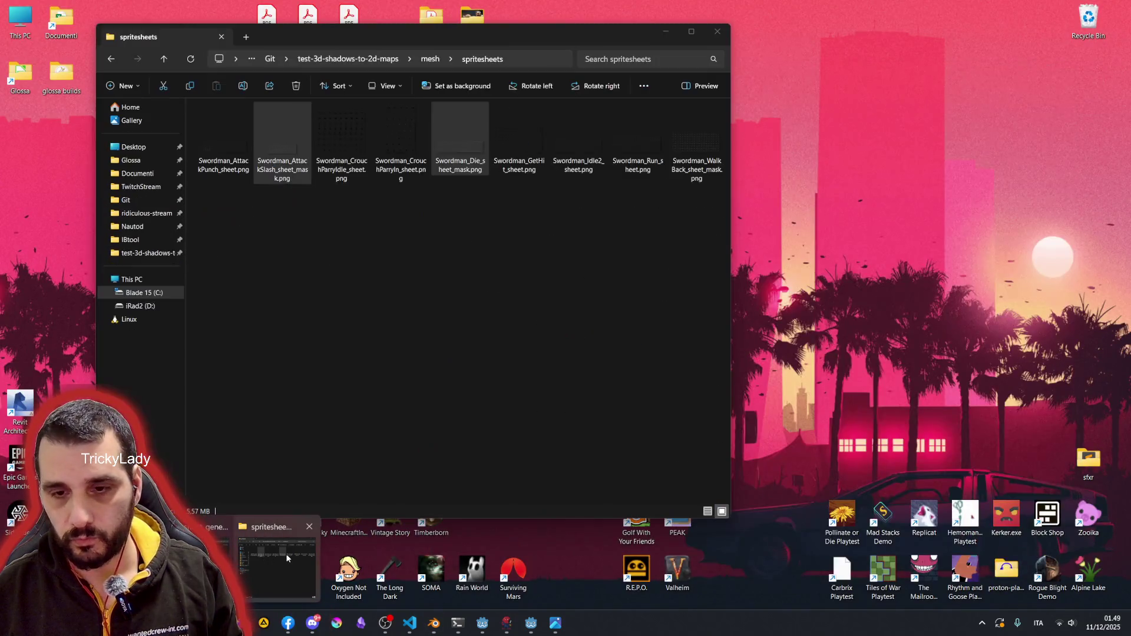
- Rename Swordman_Idle2_sheet.png to Swordman_Idle2_sheet_og.png in the spritesheets folder
{"action": "left_click", "coordinate": [287, 553]}
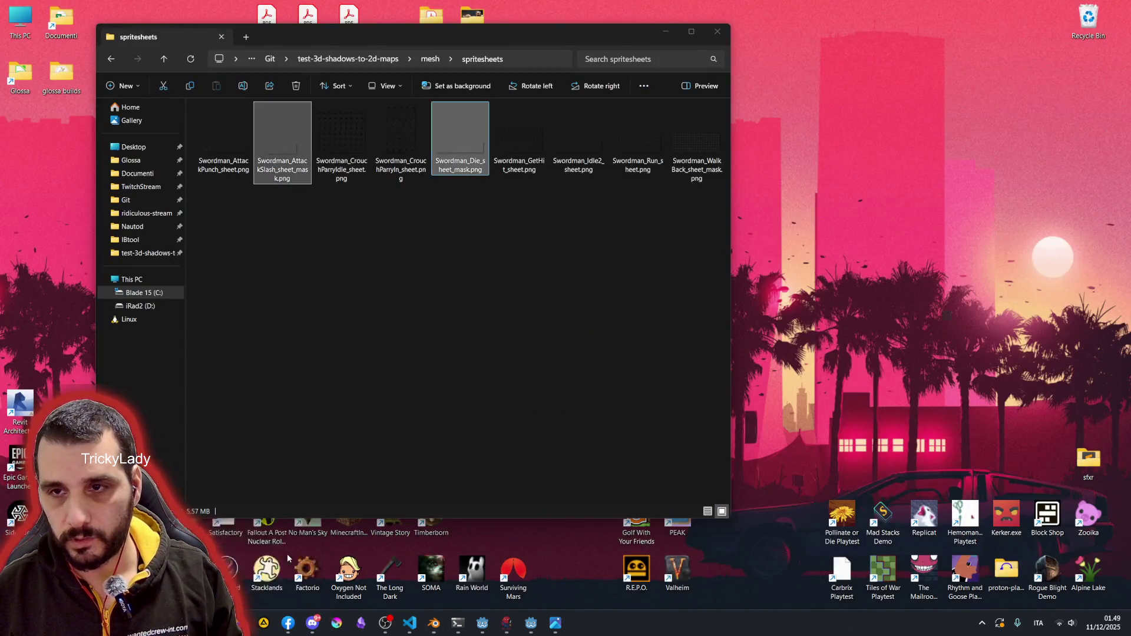
{"action": "left_click", "coordinate": [363, 150]}
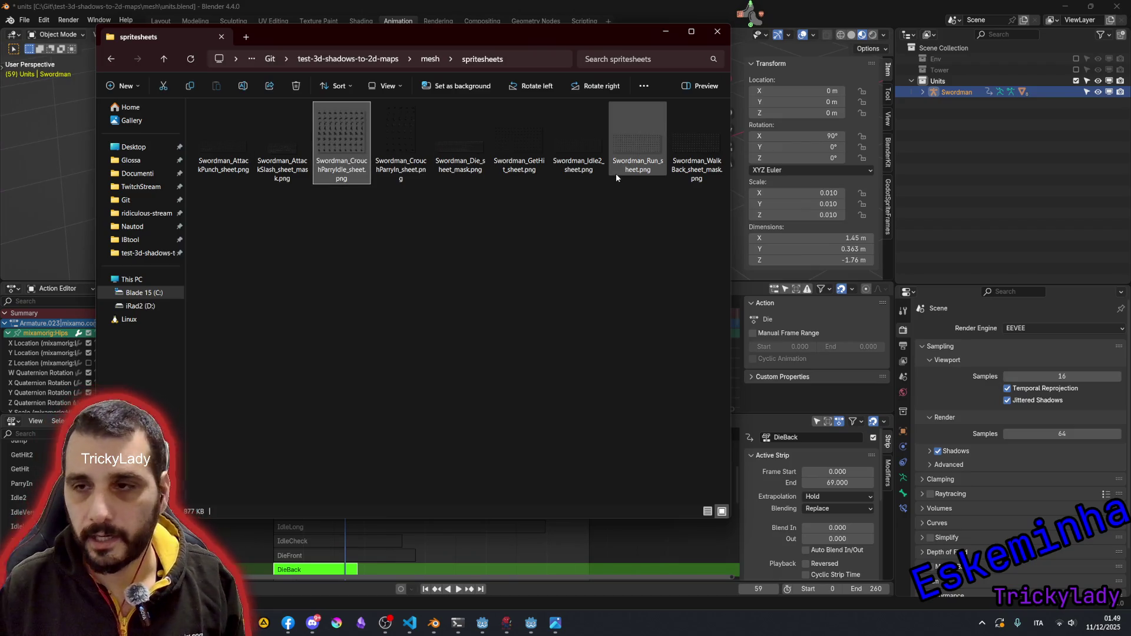
{"action": "key", "text": "Right"}
{"action": "key", "text": "Right"}
{"action": "key", "text": "Right"}
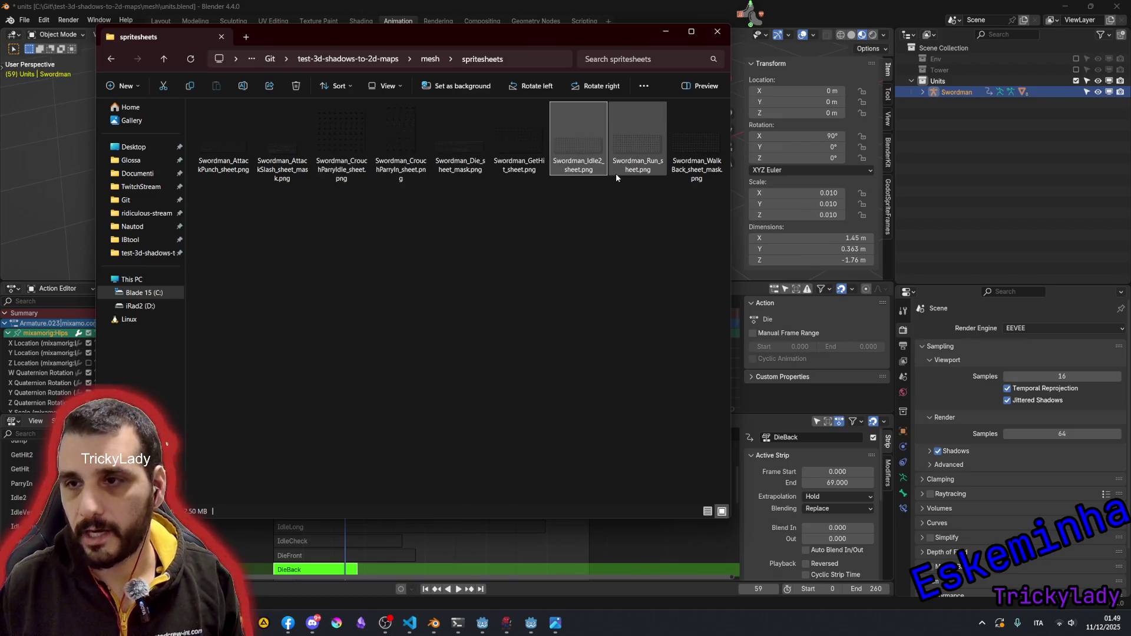
{"action": "left_click", "coordinate": [579, 171]}
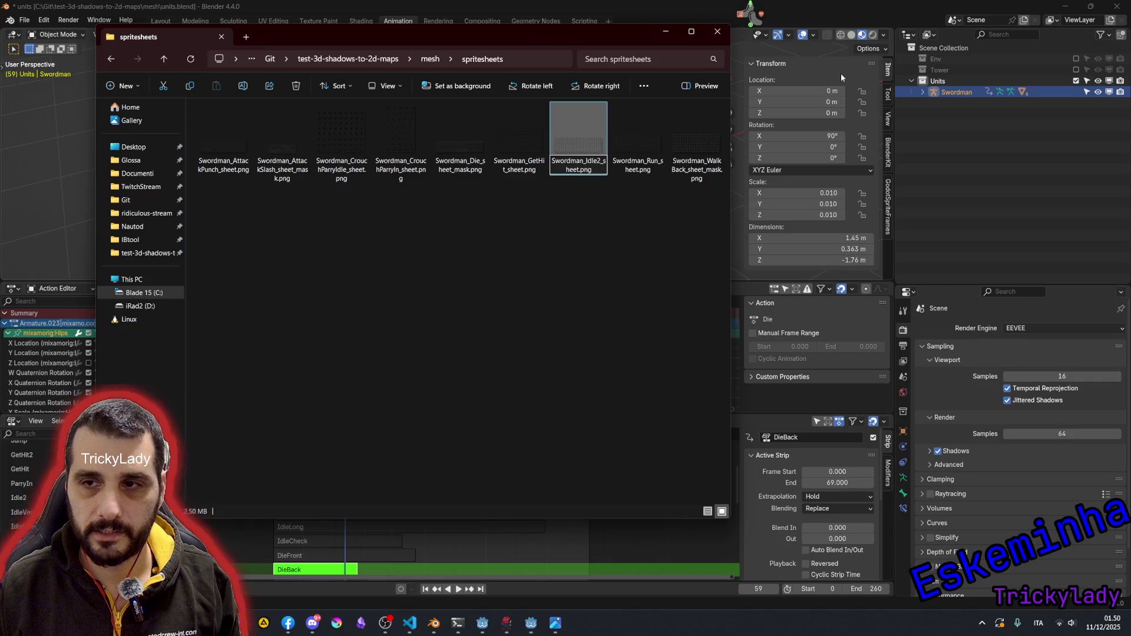
{"action": "type", "text": "_og"}
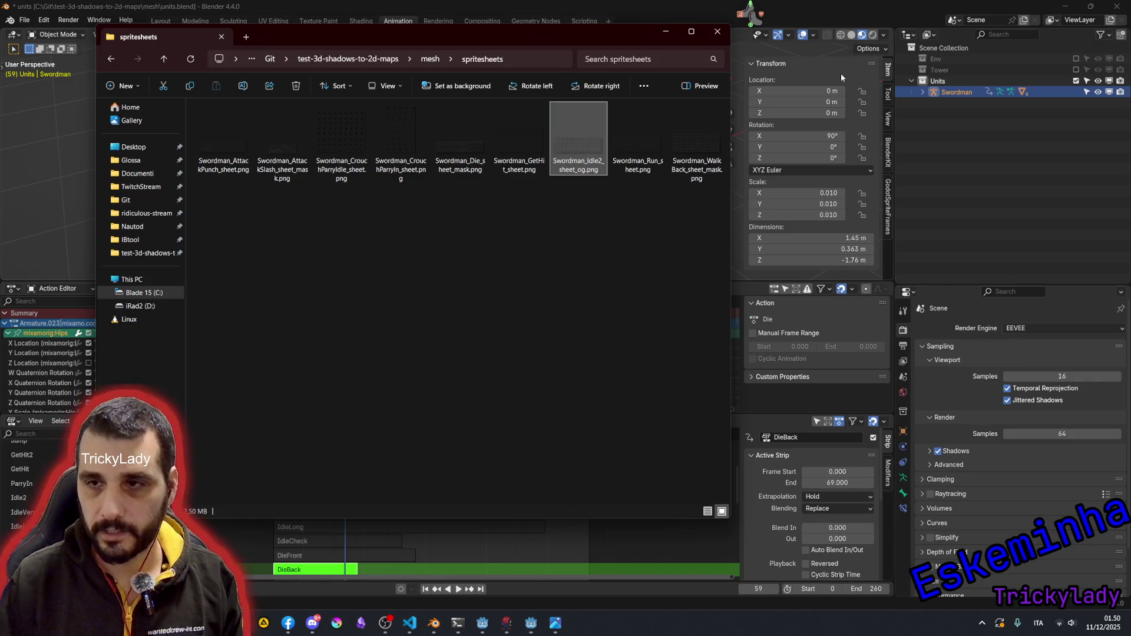
{"action": "key", "text": "Return"}
{"action": "key", "text": "Return"}
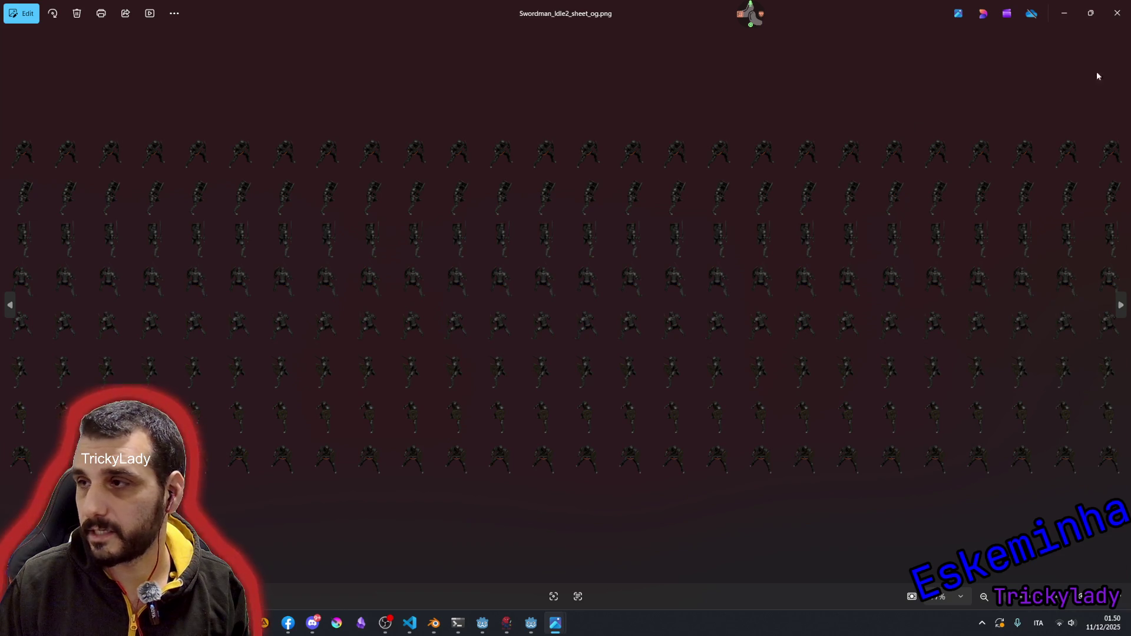
- Close the image viewer and File Explorer, returning to Blender's units.blend
{"action": "left_click", "coordinate": [1116, 13]}
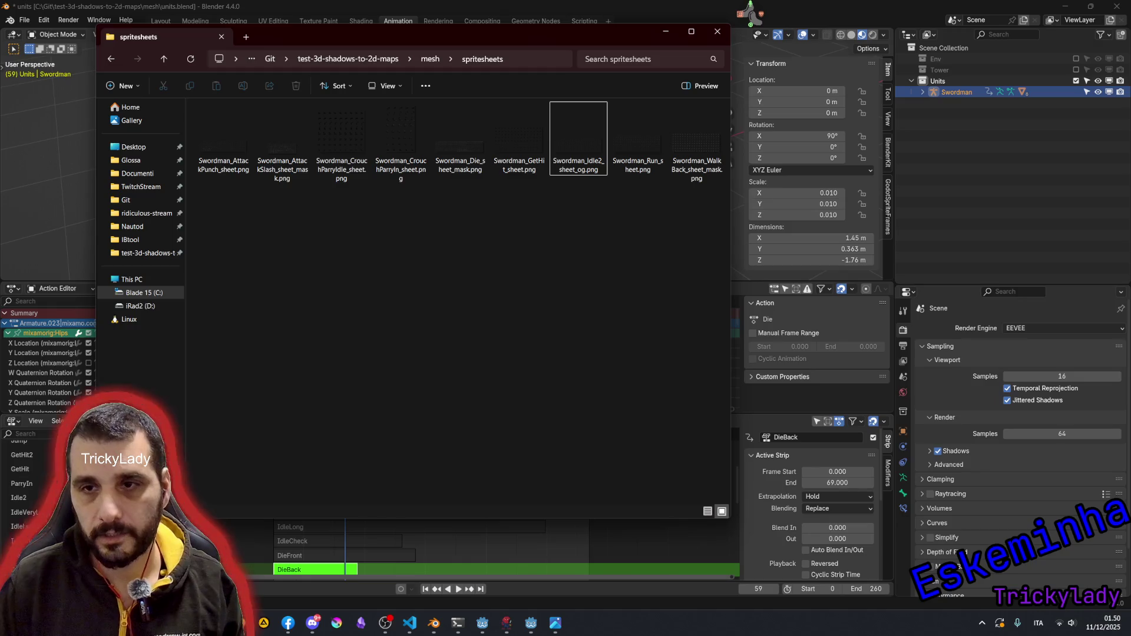
{"action": "key", "text": "alt+Tab"}
{"action": "key", "text": "Tab"}
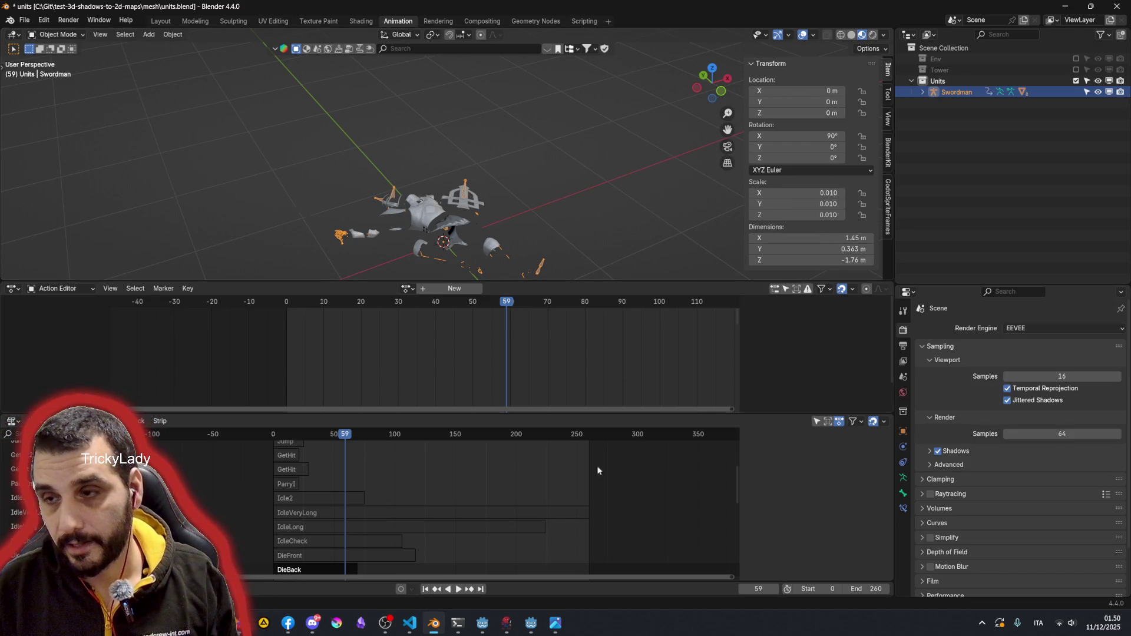
{"action": "left_click", "coordinate": [501, 622]}
{"action": "left_click", "coordinate": [752, 24]}
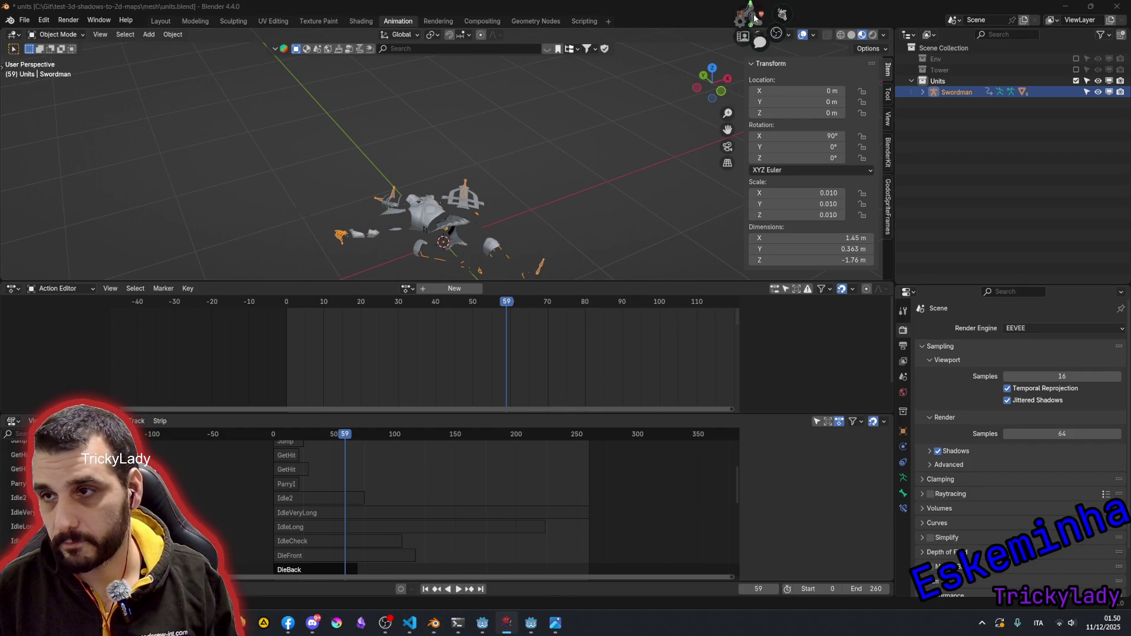
{"action": "left_click", "coordinate": [802, 53]}
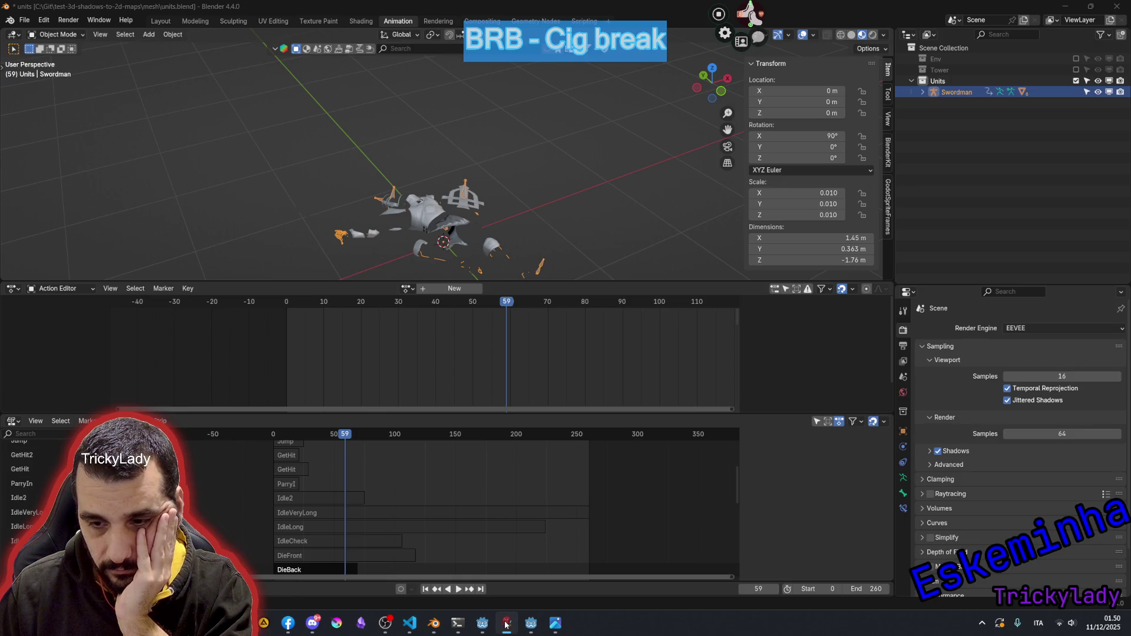
- Switch to the Ridiculous Stream Godot editor and run the project, starting its .NET build
{"action": "left_click", "coordinate": [433, 628]}
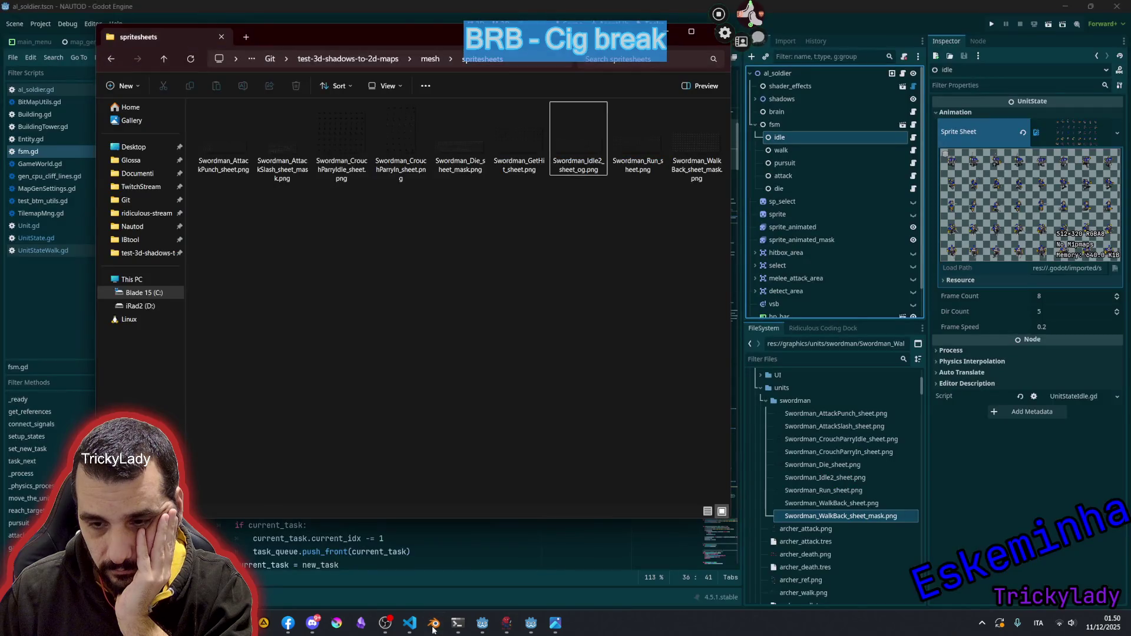
{"action": "left_click", "coordinate": [433, 628]}
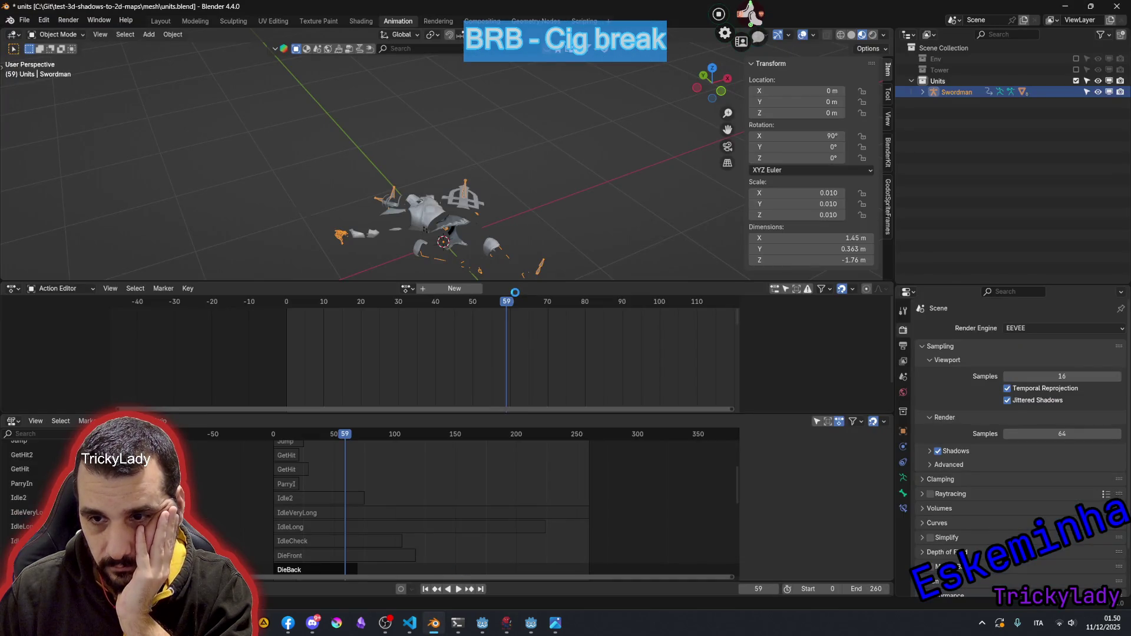
{"action": "left_click", "coordinate": [483, 625]}
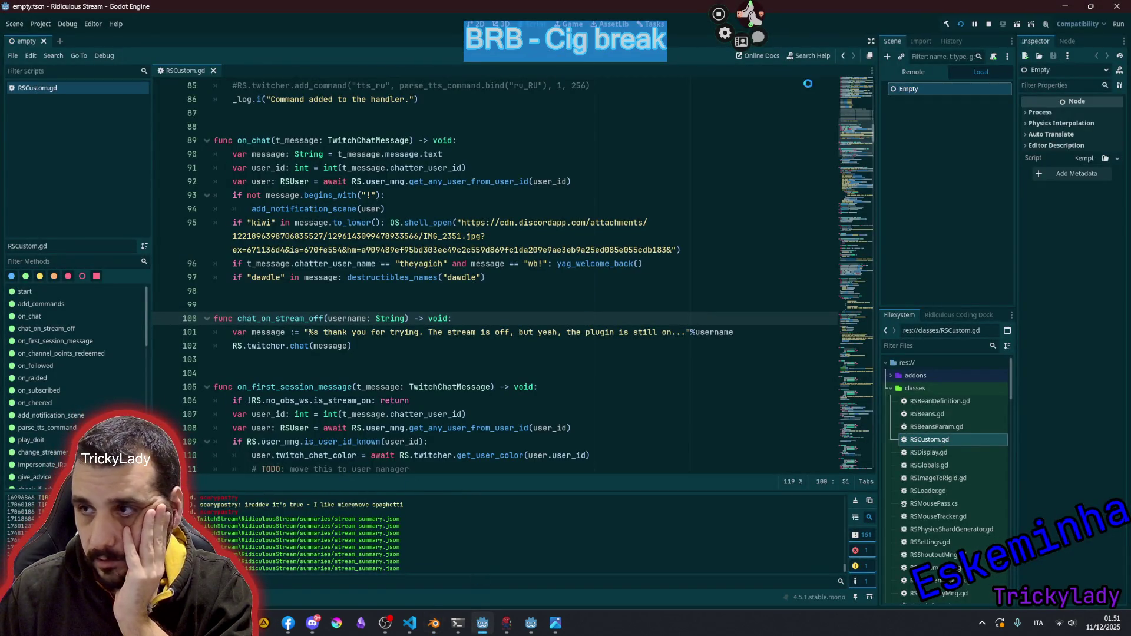
{"action": "left_click", "coordinate": [522, 621]}
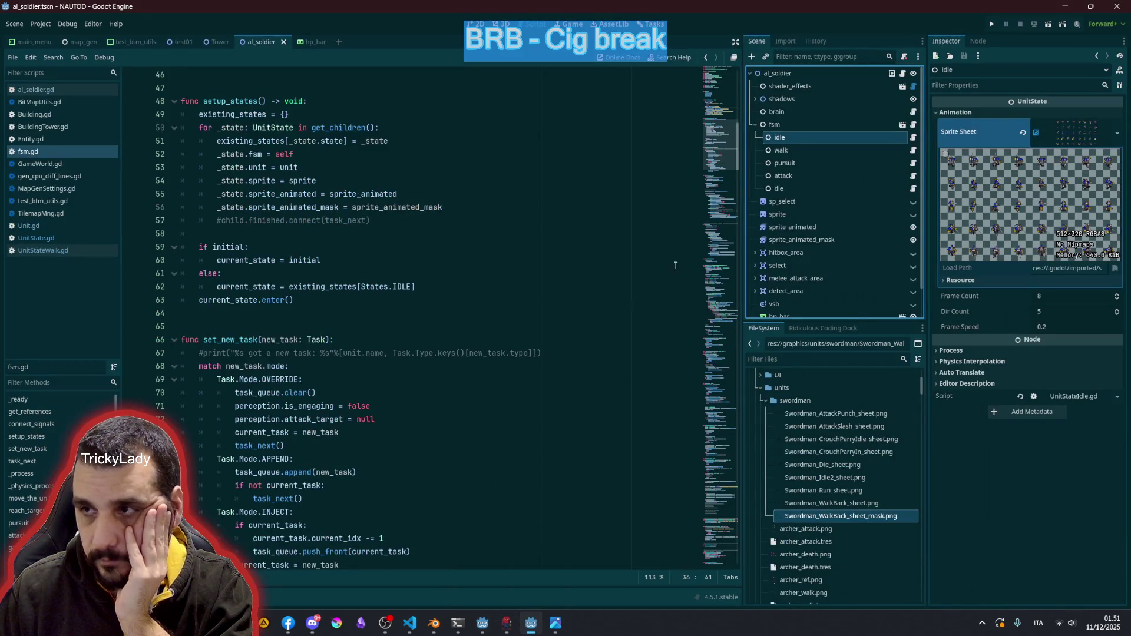
{"action": "left_click", "coordinate": [482, 623]}
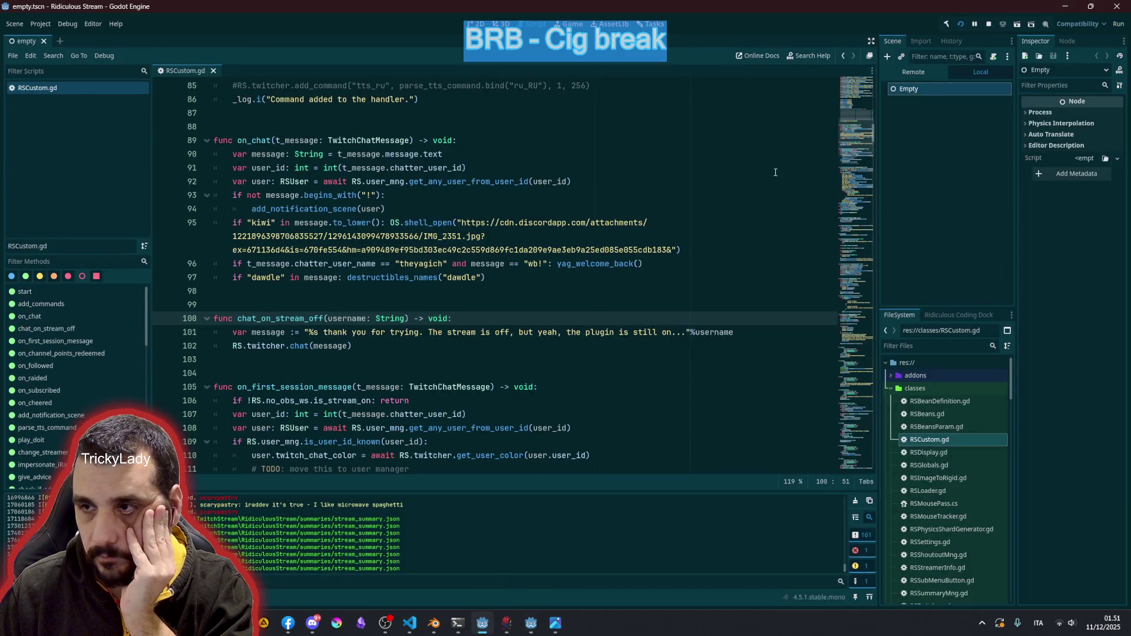
{"action": "left_click", "coordinate": [960, 26]}
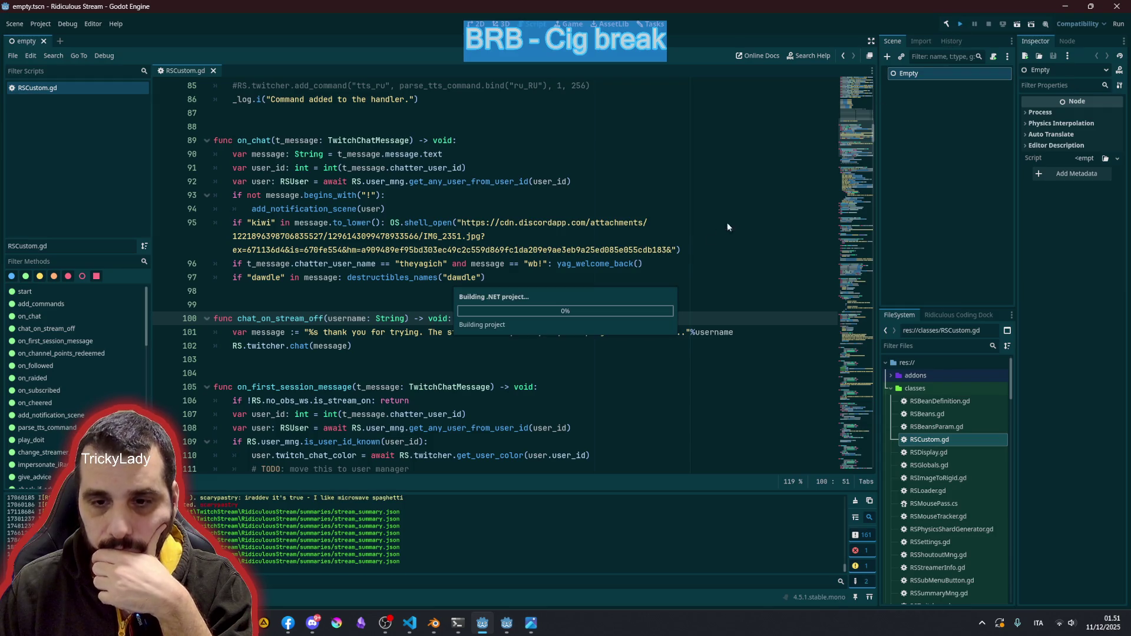